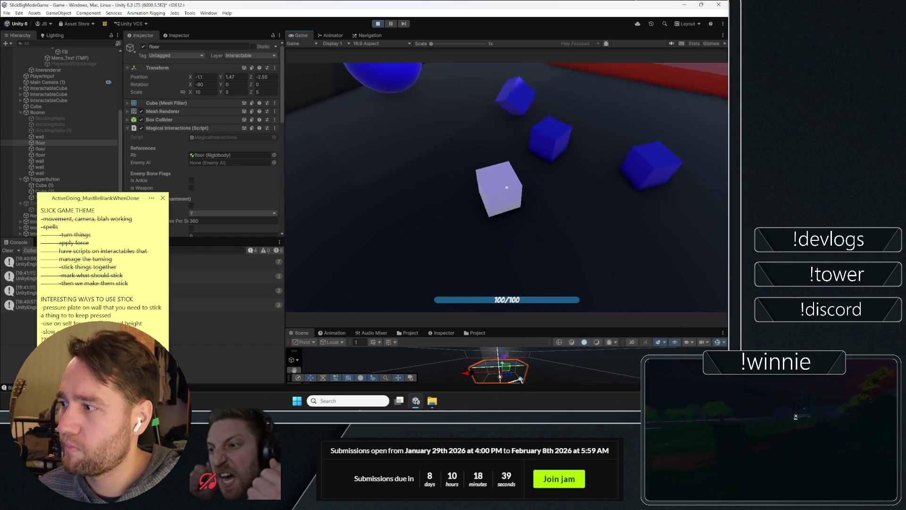
- Cast bind runes at the pale cube and the blue spheres, spending mana each cast
left_click(506, 188)
left_click(507, 187)
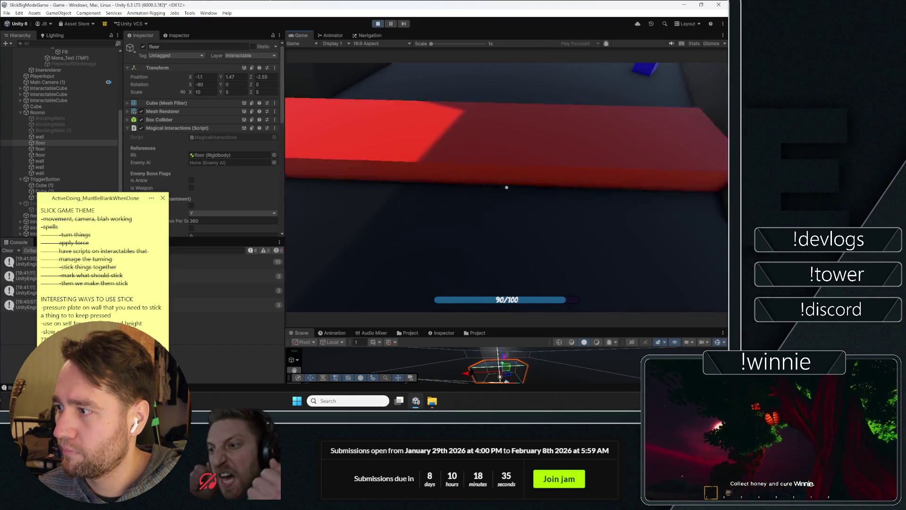
left_click(506, 188)
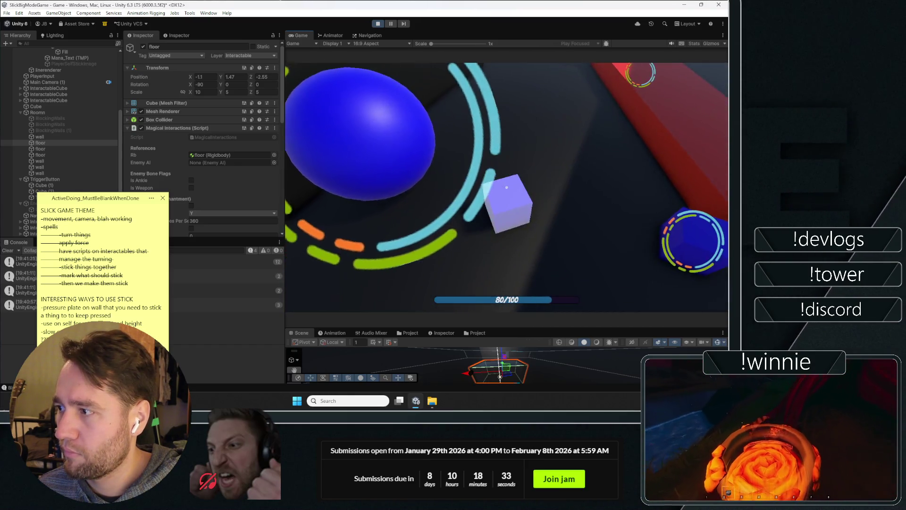
left_click(507, 187)
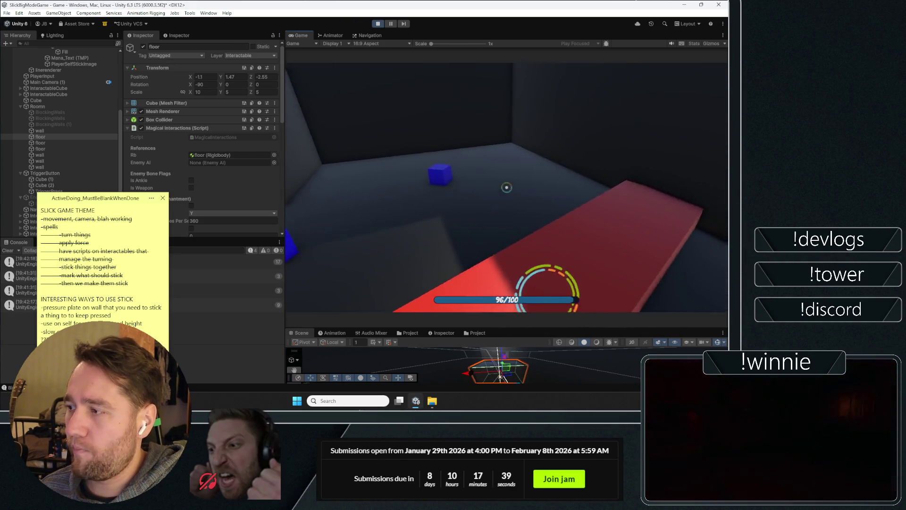
- Select Player and expand its Player Bind Executor settings in the Inspector
scroll(66, 132, "up", 5)
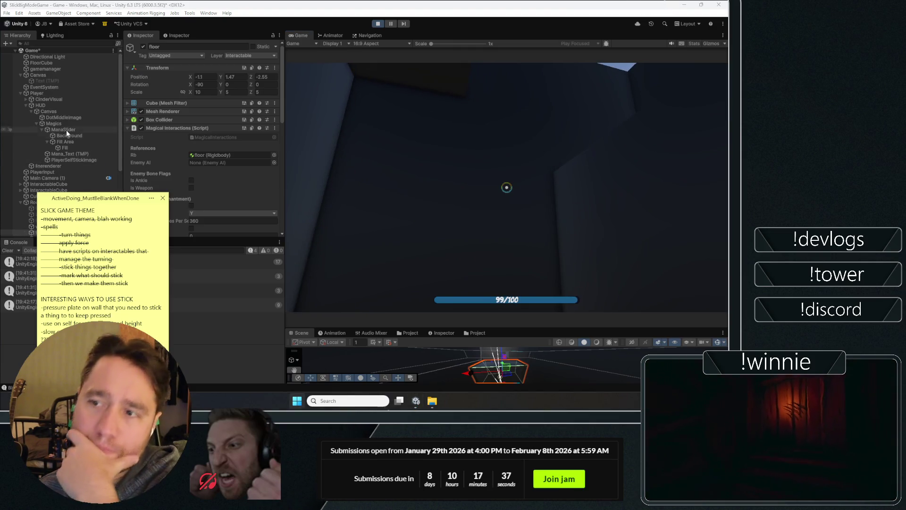
left_click(51, 93)
scroll(141, 137, "down", 5)
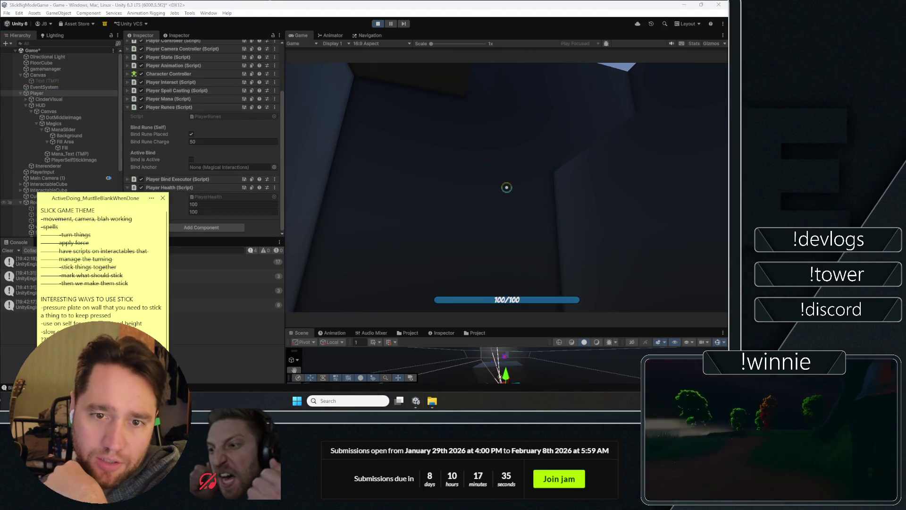
left_click(590, 257)
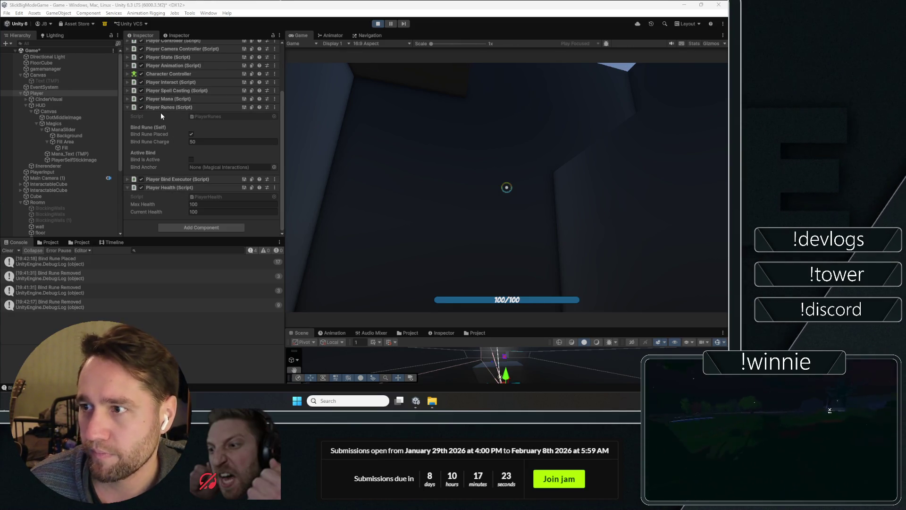
scroll(160, 112, "up", 1)
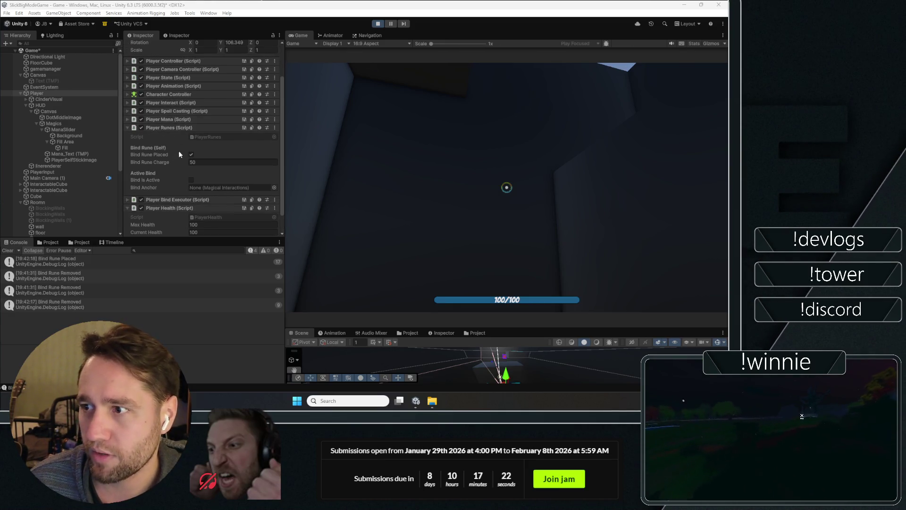
left_click(177, 198)
scroll(161, 142, "down", 5)
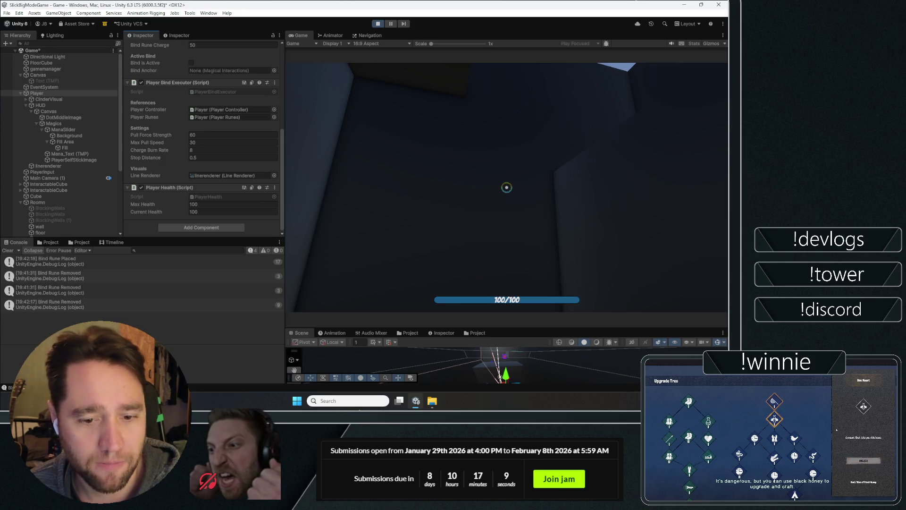
- Select linerenderer and expand its Line Renderer Additional Settings
left_click(78, 165)
scroll(268, 101, "up", 3)
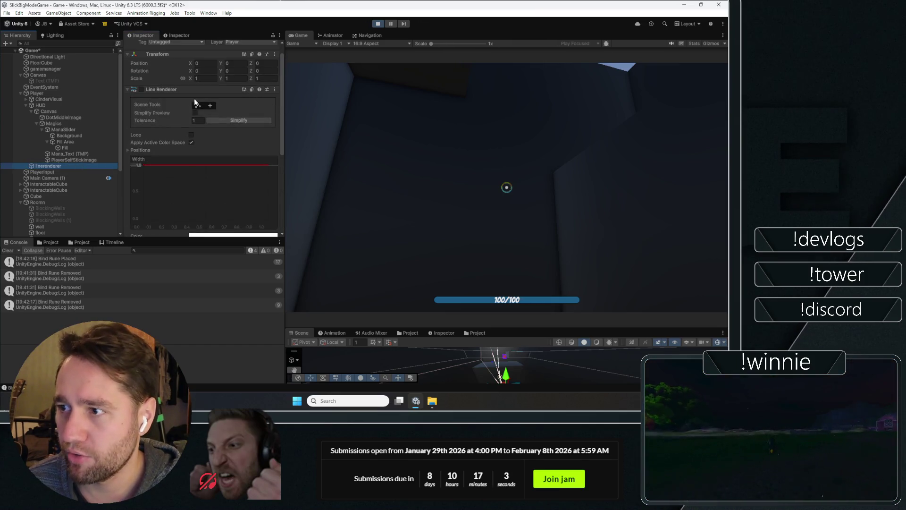
scroll(167, 135, "down", 5)
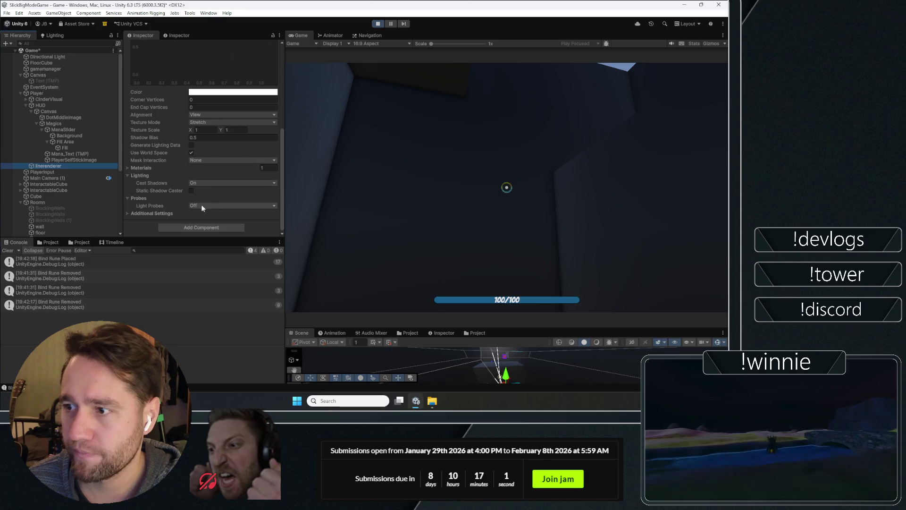
left_click(149, 213)
scroll(164, 179, "down", 2)
scroll(152, 185, "up", 10)
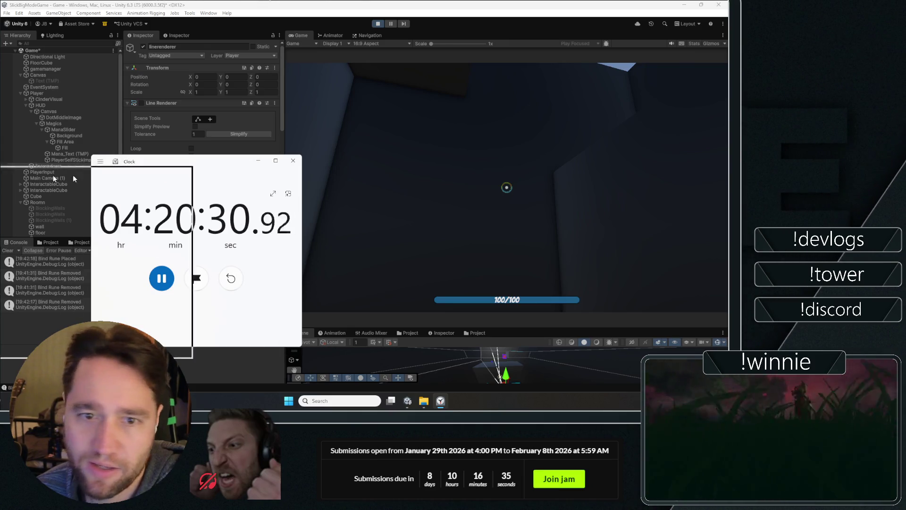
- Close the Windows Clock stopwatch window with Alt+F4
key("alt+F4")
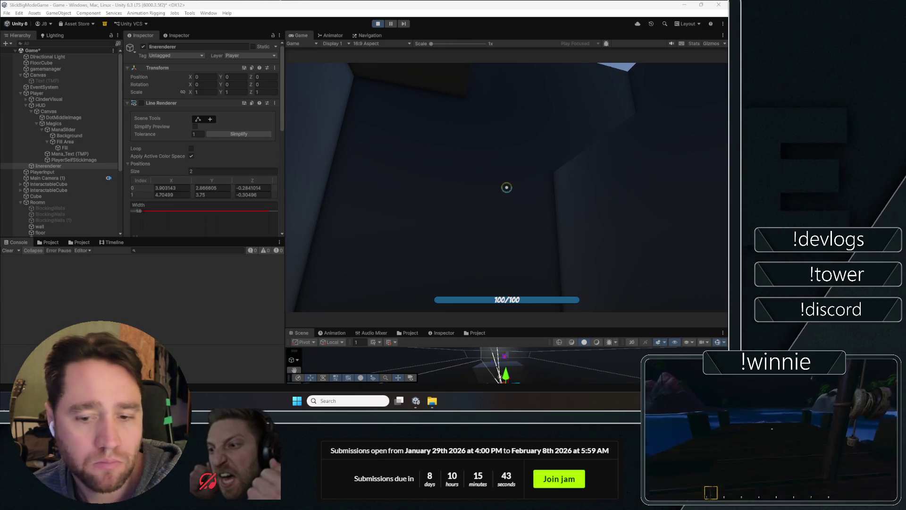
- Grab a blue cube, send it off on a beam tether, then place and remove a bind rune
left_click(407, 69)
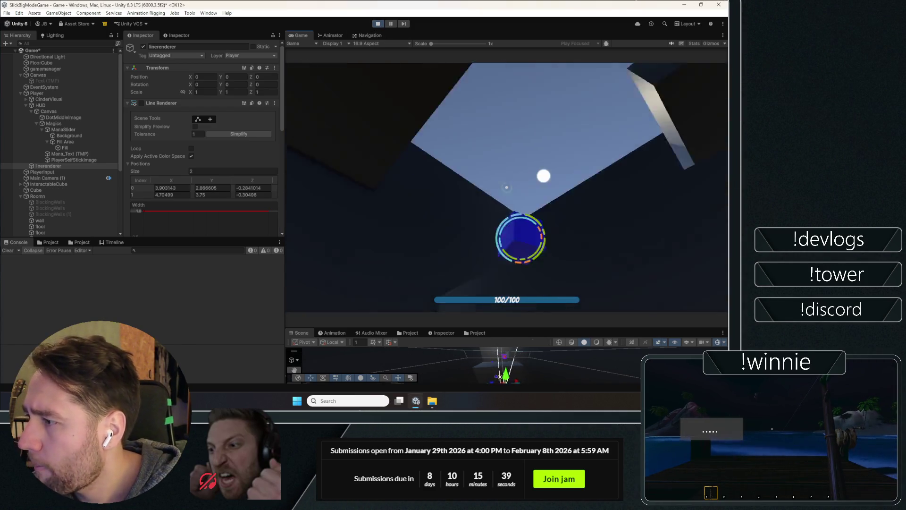
left_click(506, 188)
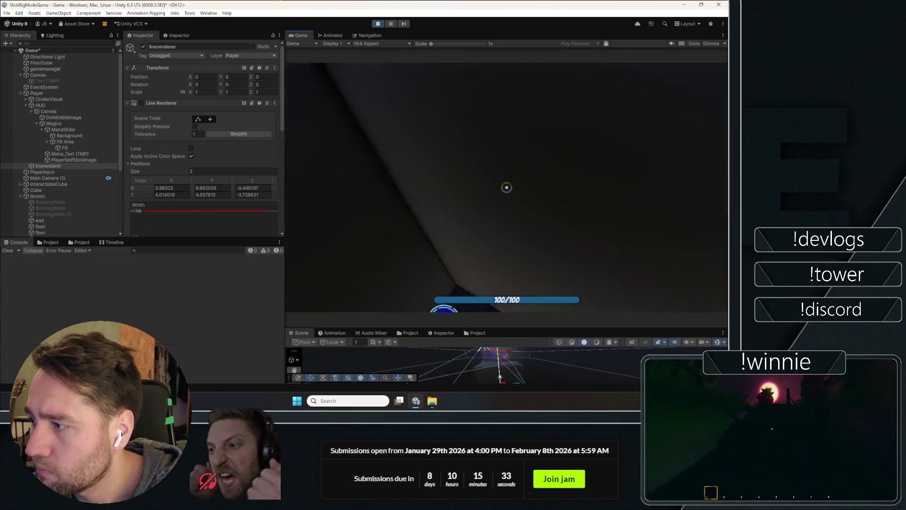
left_click(507, 187)
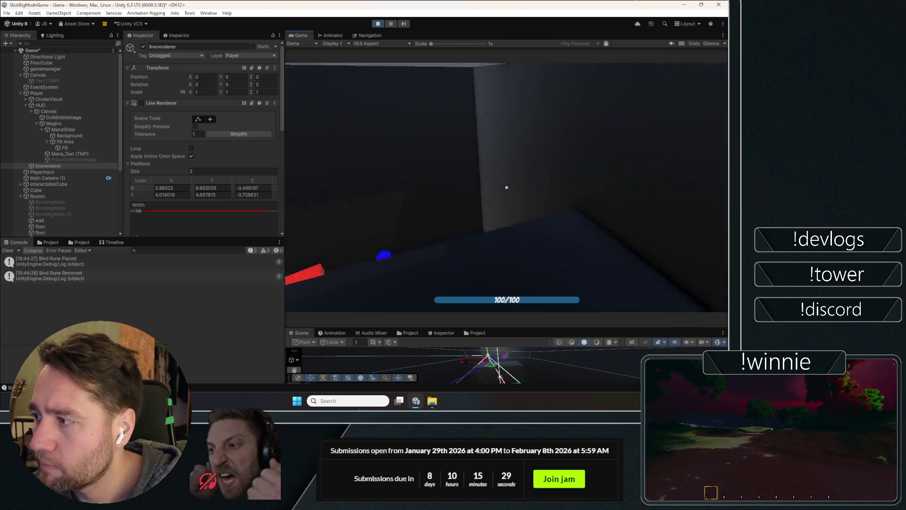
right_click(506, 187)
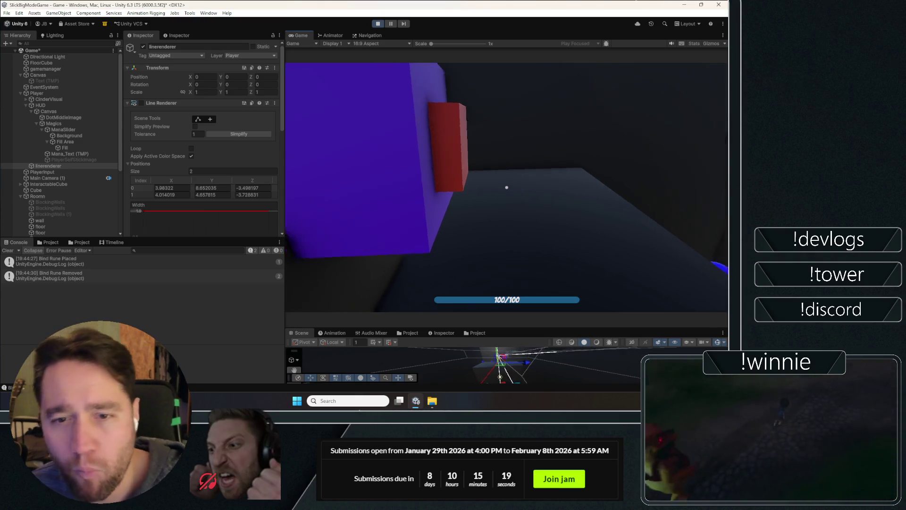
- Place two bind runes on the purple wall, walk back and forth, then inspect the InteractableCube
left_click(507, 187)
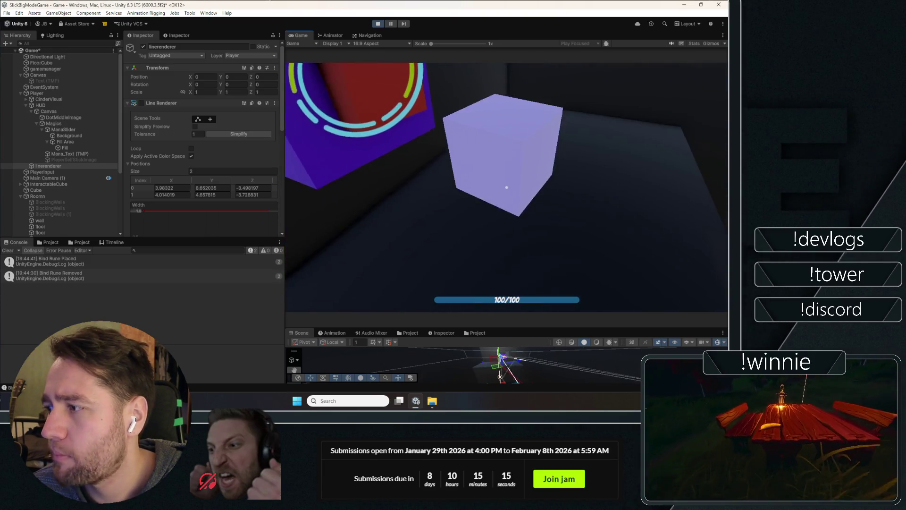
left_click(507, 187)
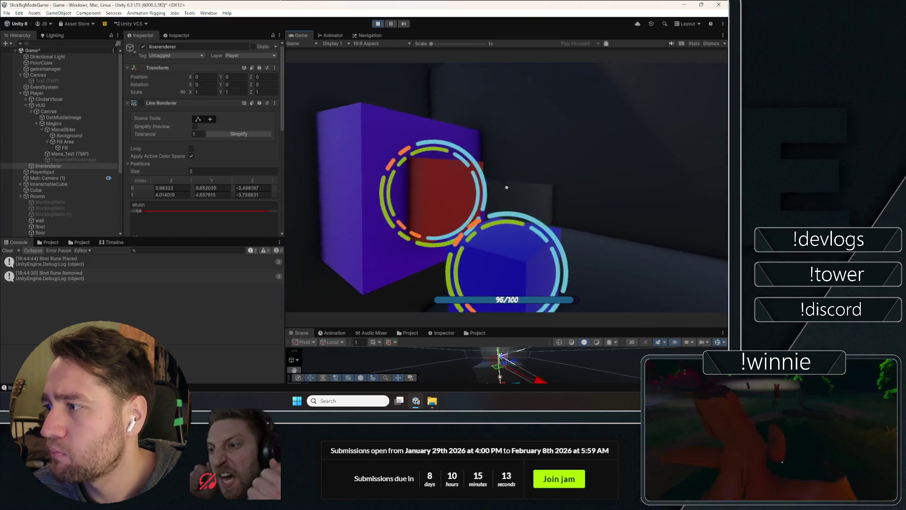
key("s")
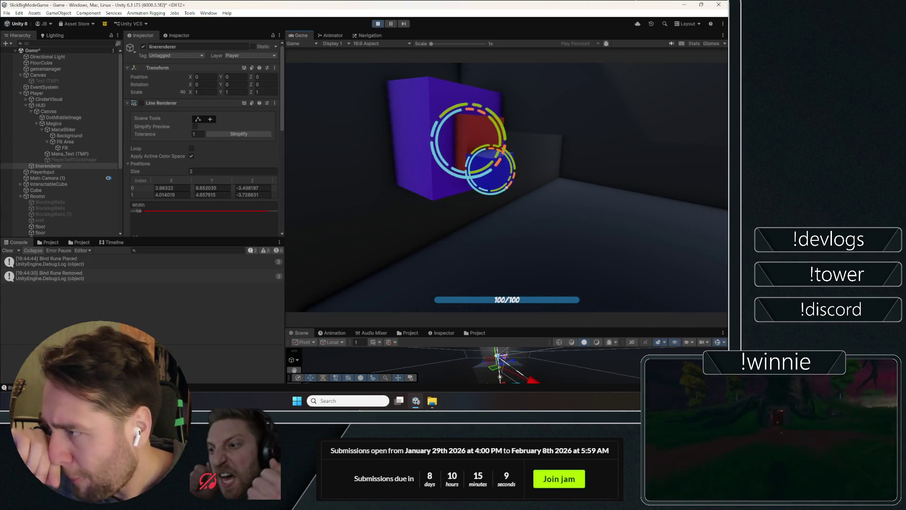
key("w")
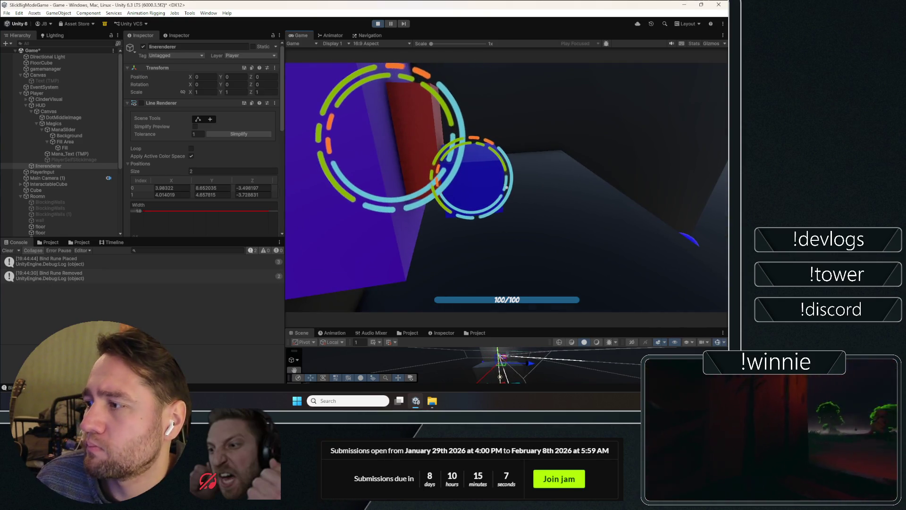
mouse_move(506, 187)
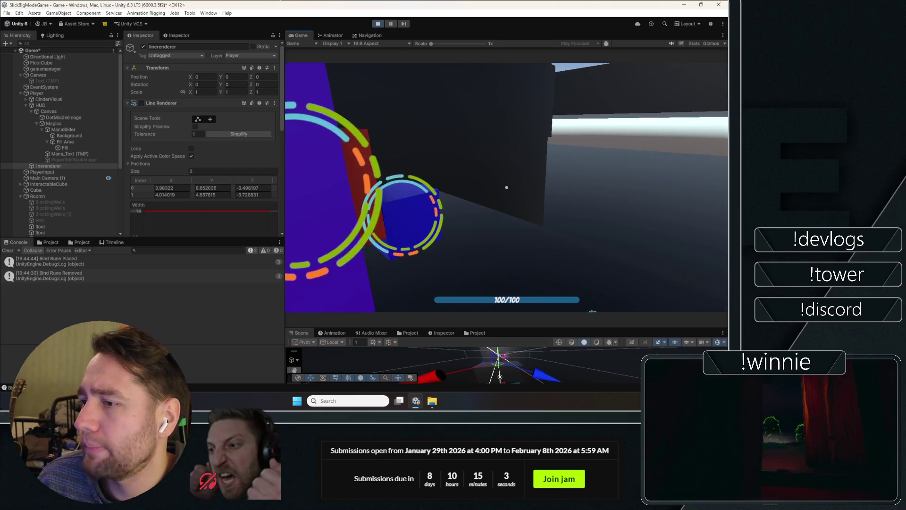
scroll(86, 138, "down", 5)
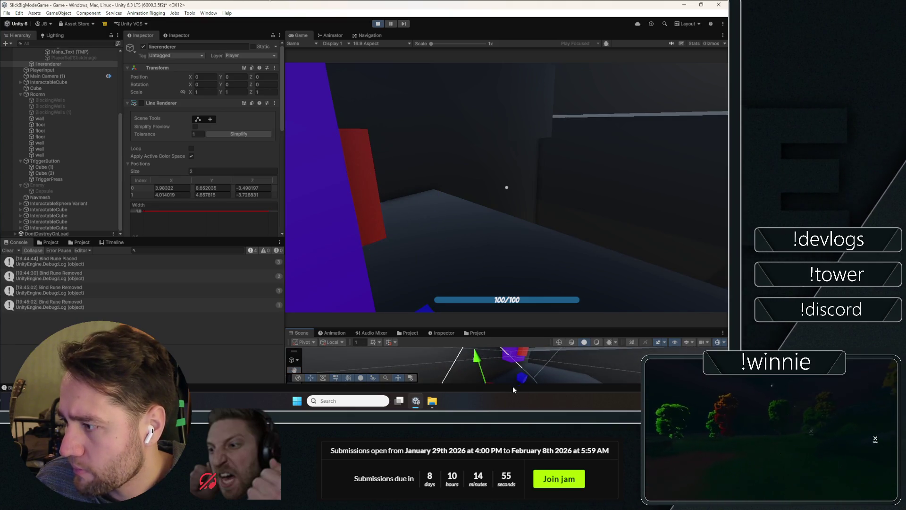
left_click(525, 384)
- Place bind runes on the cubes and set the purple cube spinning with torque
scroll(171, 166, "down", 10)
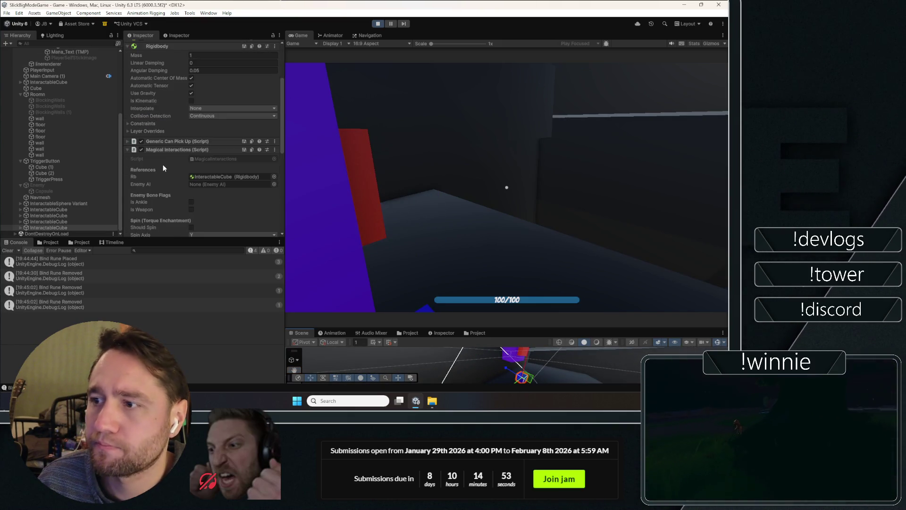
scroll(152, 118, "down", 1)
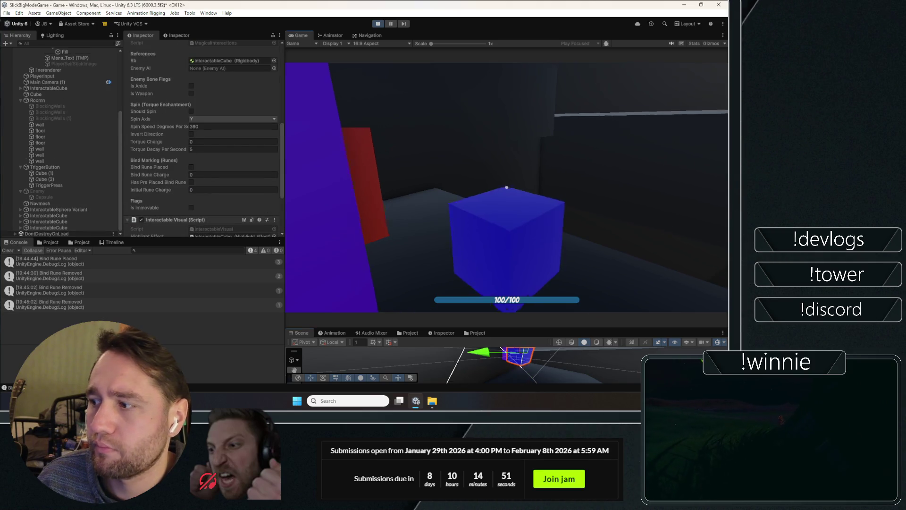
left_click(506, 187)
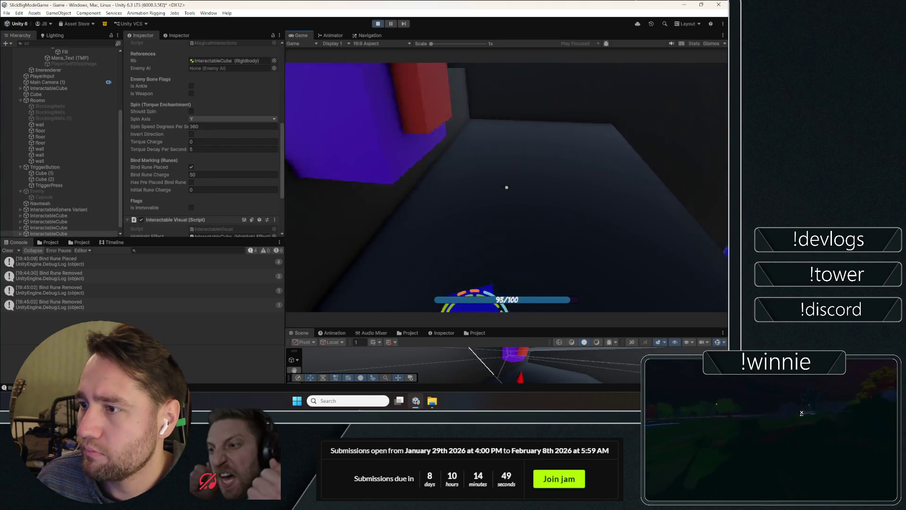
left_click(506, 188)
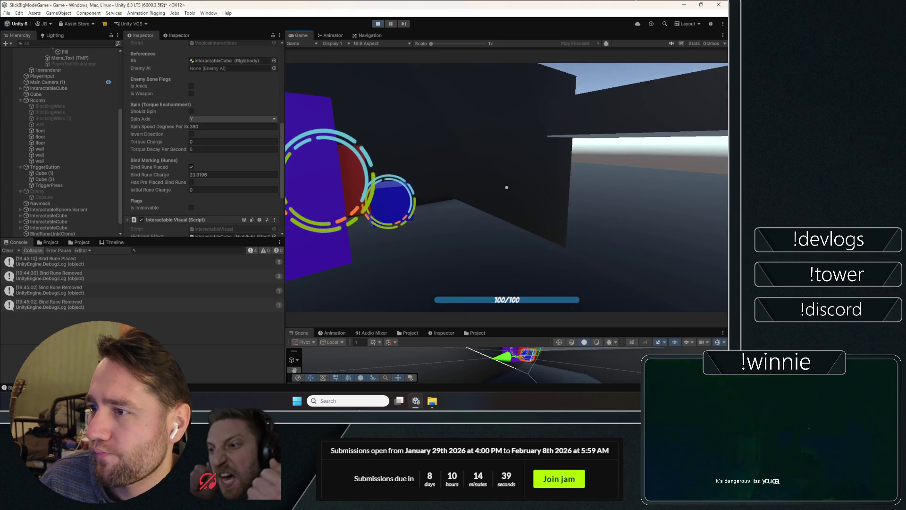
left_click(507, 188)
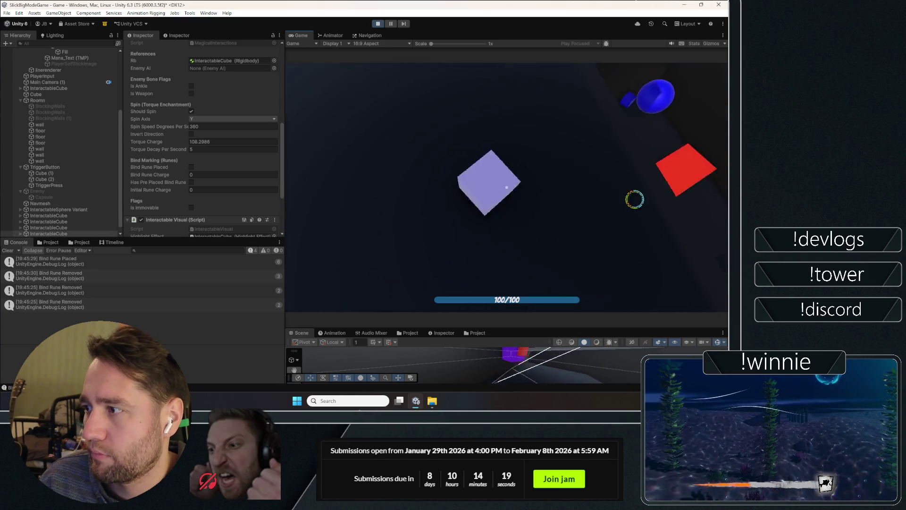
- Rune-mark the blue cube, pull it in, fling it away, and stop the playtest with Ctrl+P
left_click(506, 187)
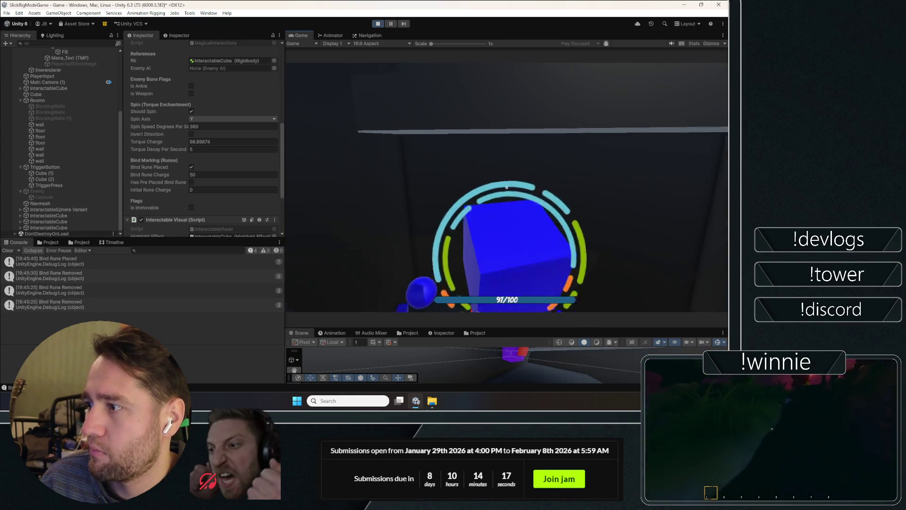
left_click(507, 187)
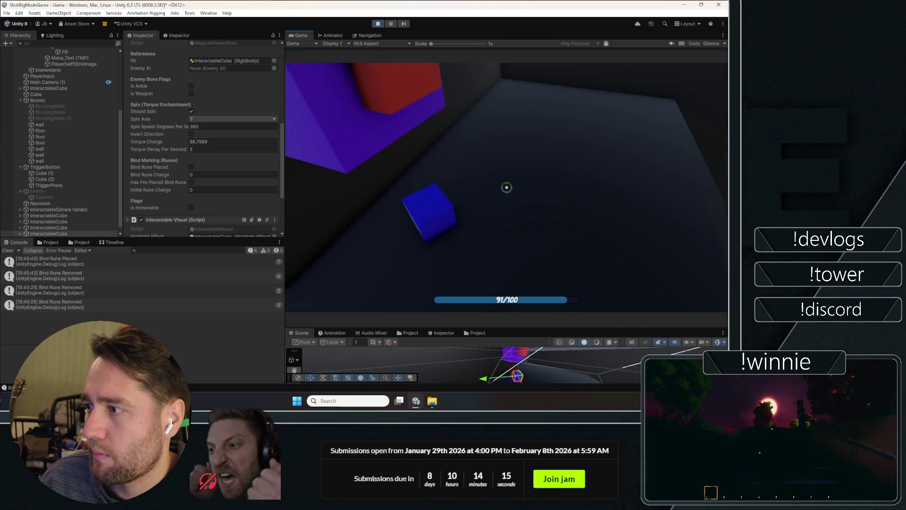
left_click(507, 187)
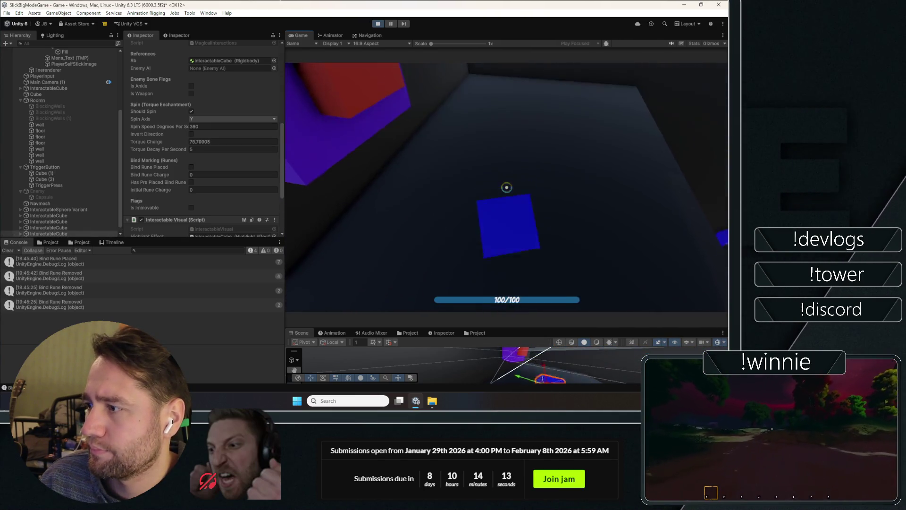
left_click(506, 188)
left_click(506, 187)
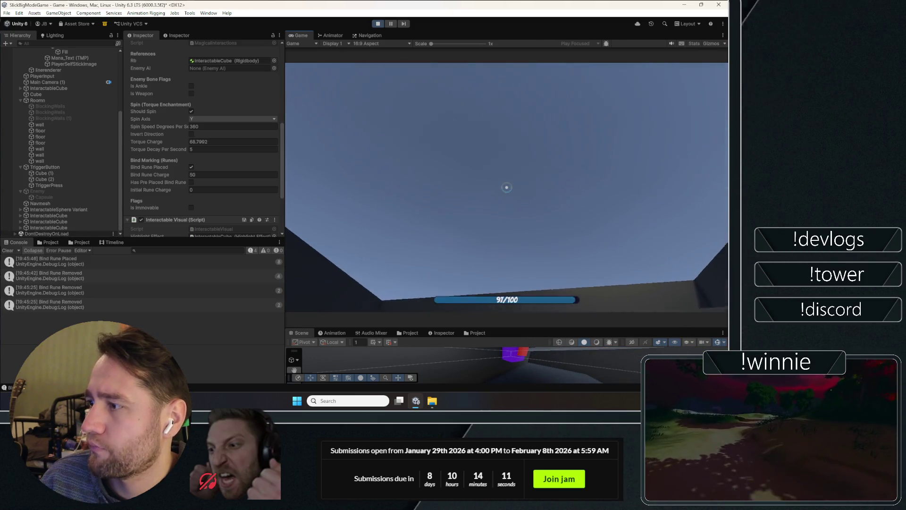
key("ctrl+p")
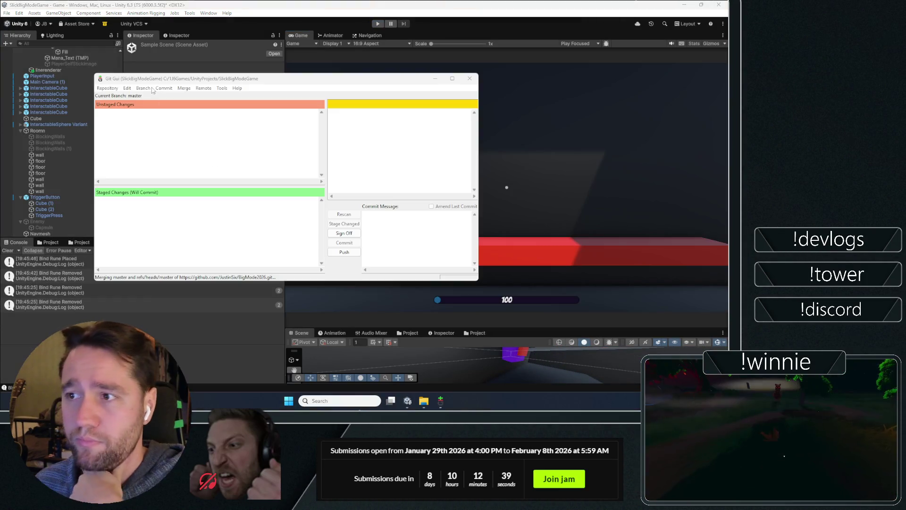
- Clear the Unity console warnings and select the Game scene root
scroll(83, 142, "up", 5)
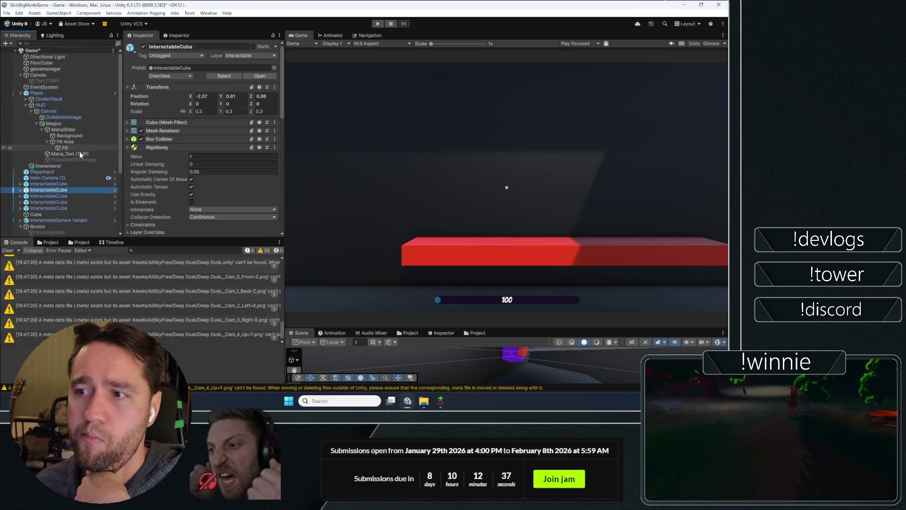
left_click(20, 250)
left_click(47, 51)
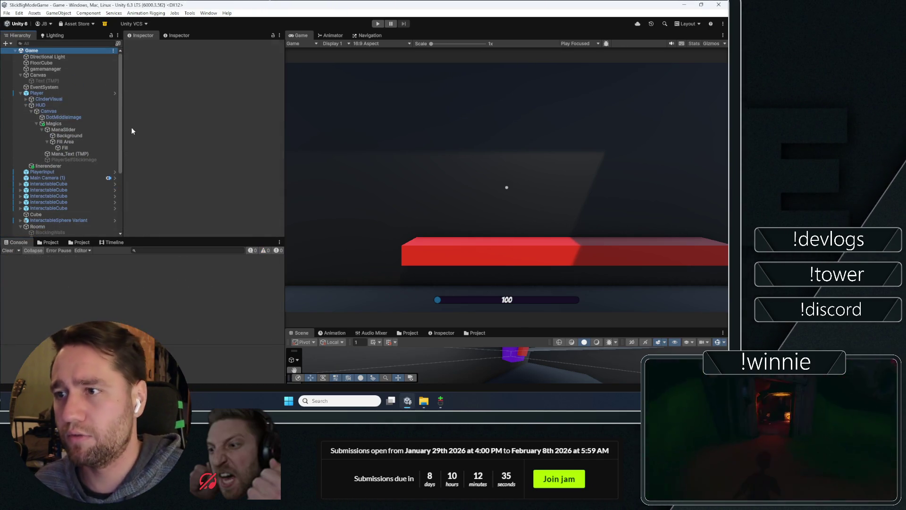
- In Git Gui, dismiss the merge result report and rescan the repository changes
left_click(442, 401)
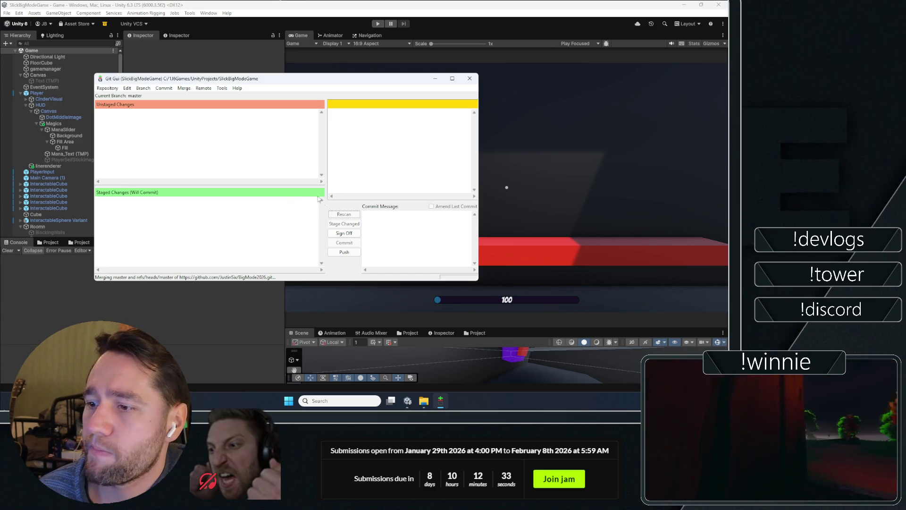
left_click(590, 139)
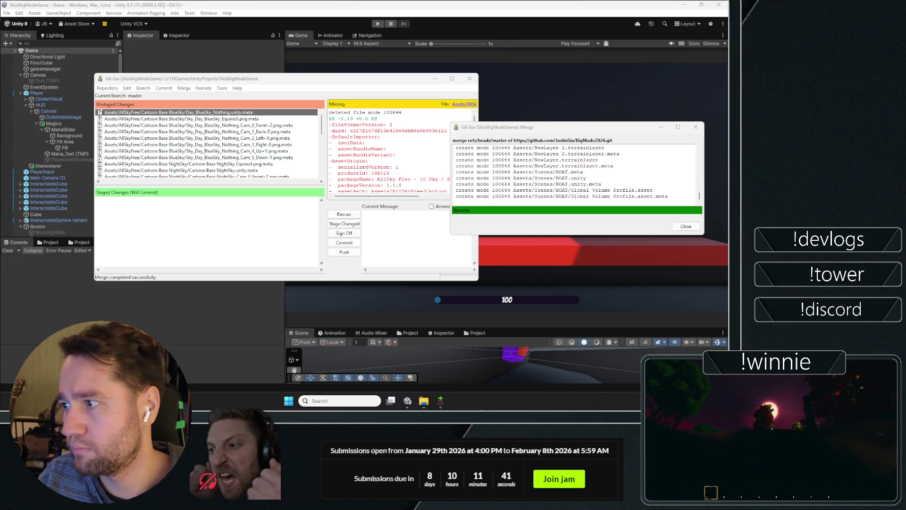
left_click(686, 226)
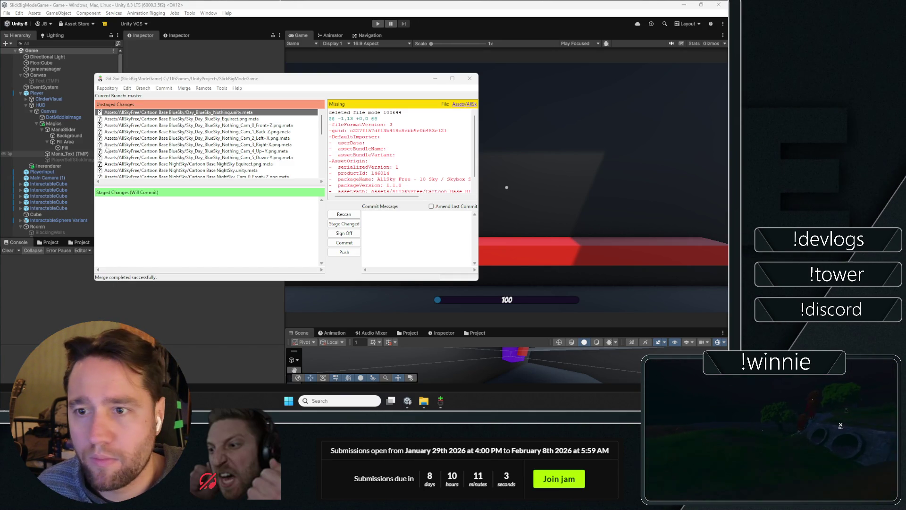
left_click(344, 213)
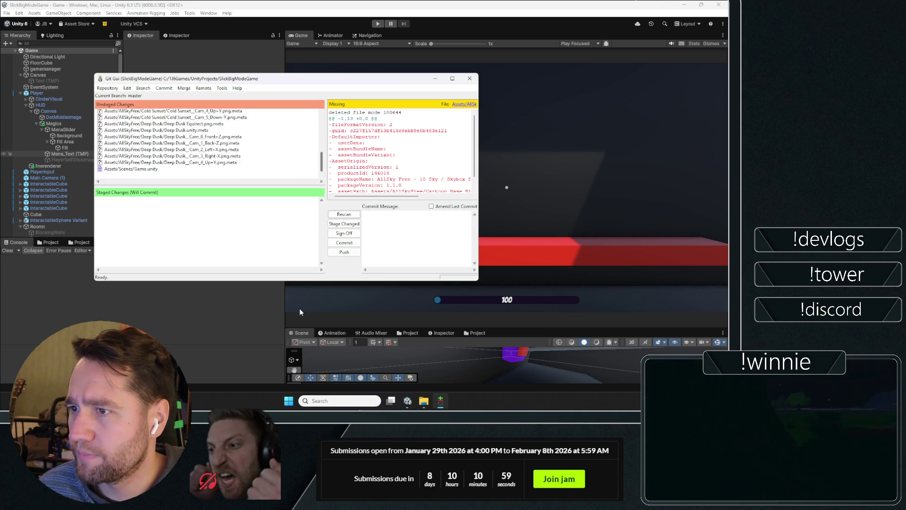
left_click(197, 335)
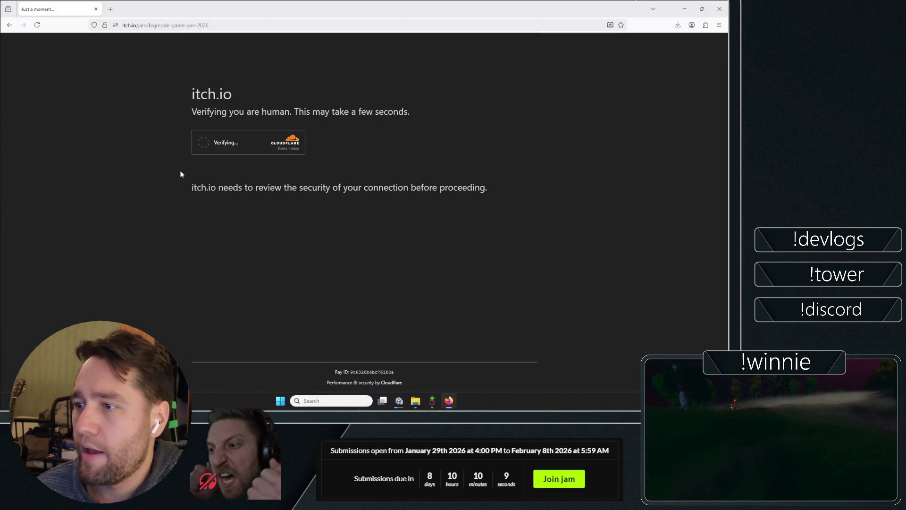
- Close the stuck Cloudflare check and skim the Bigmode Game Jam 2026 overview and submission dates
key("ctrl+w")
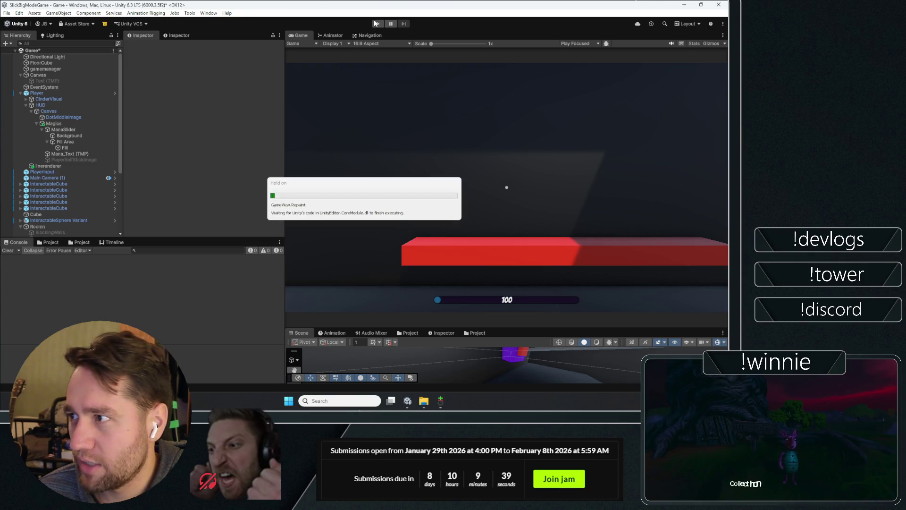
left_click(222, 331)
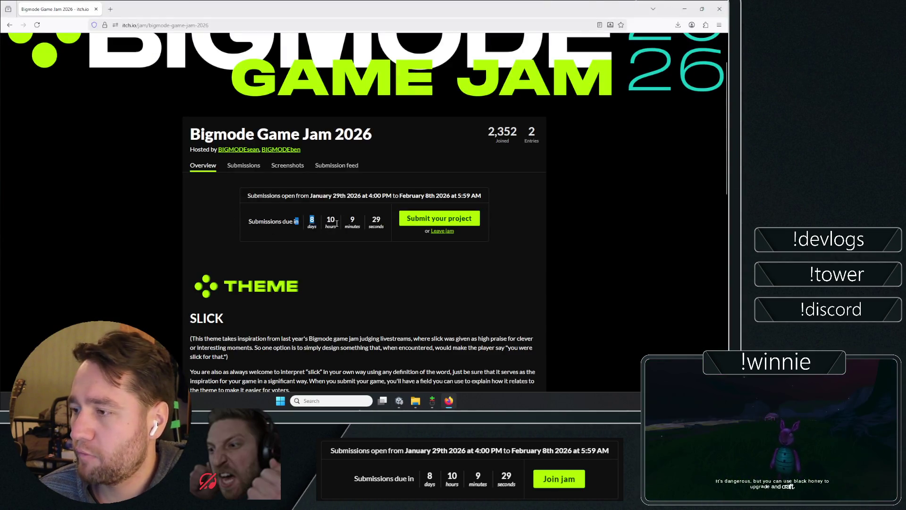
left_click_drag(337, 223, 277, 212)
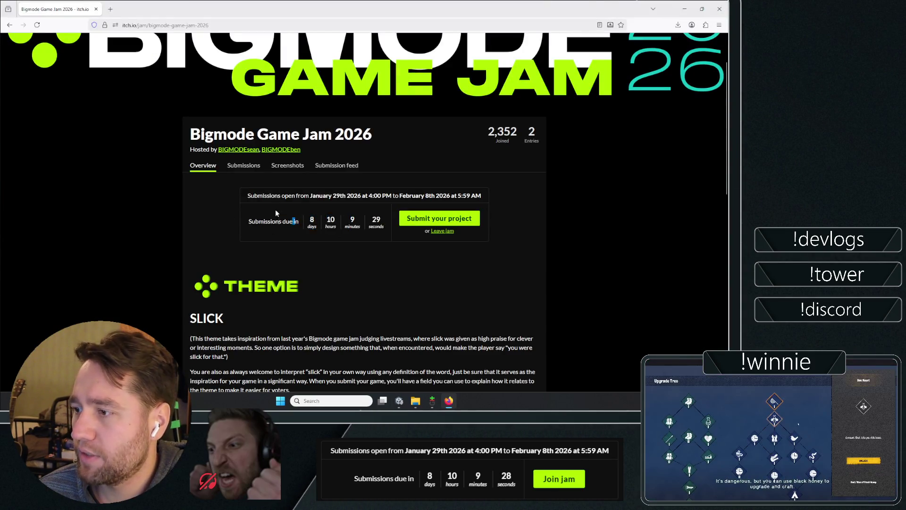
left_click(325, 200)
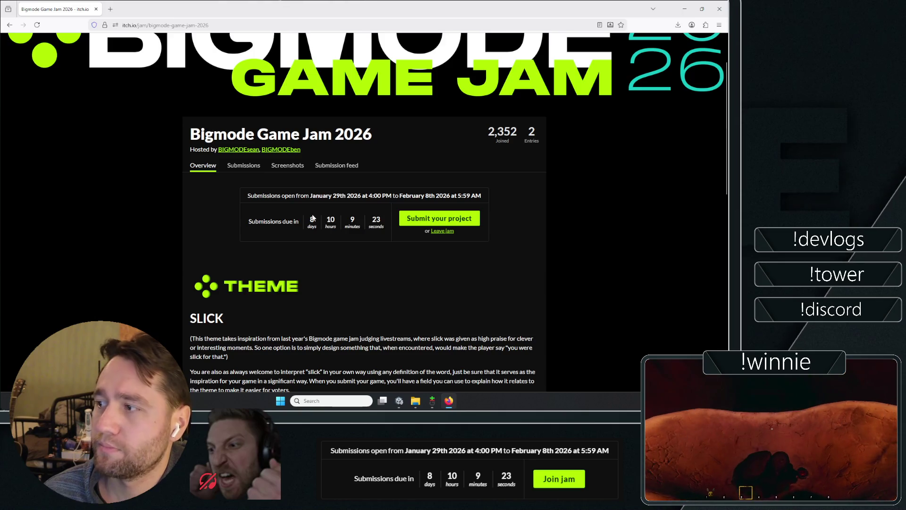
middle_click(152, 201)
left_click(165, 194)
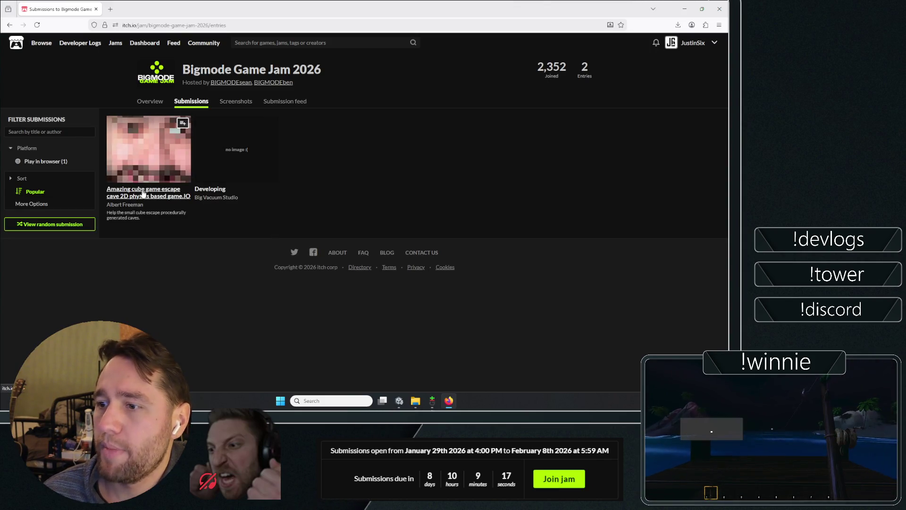
- Open the cube escape submission in a new tab and set its Music to Off
right_click(143, 193)
left_click(163, 198)
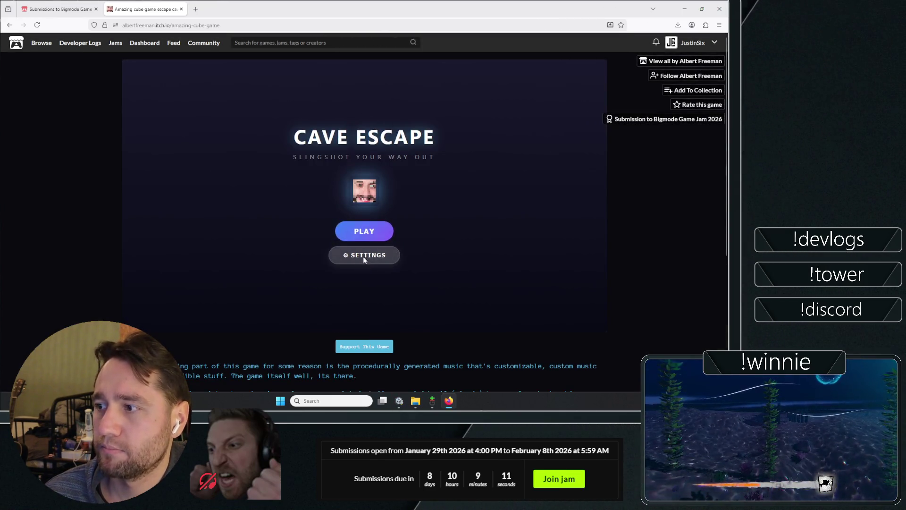
left_click(364, 256)
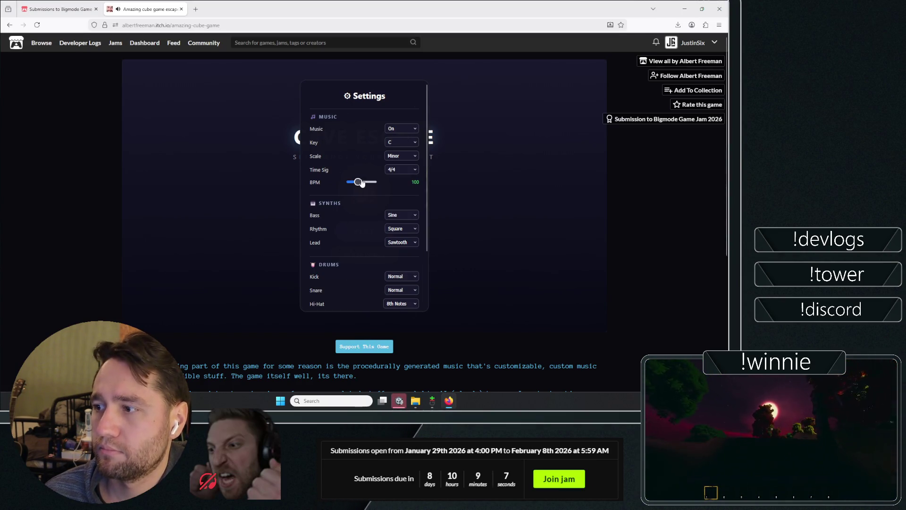
left_click(401, 130)
left_click(400, 147)
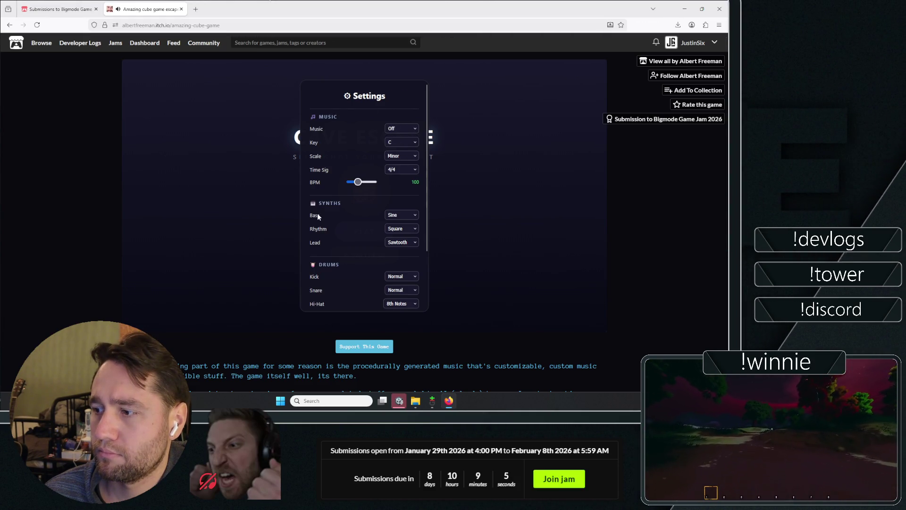
scroll(317, 217, "down", 3)
left_click(362, 288)
- Start Level 1 and sling the cube up-left off its platform
left_click(370, 231)
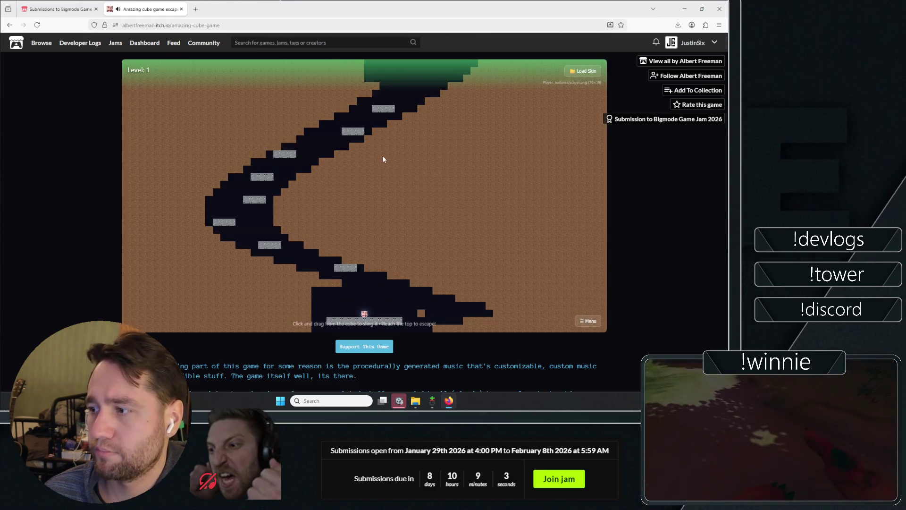
left_click_drag(364, 313, 371, 325)
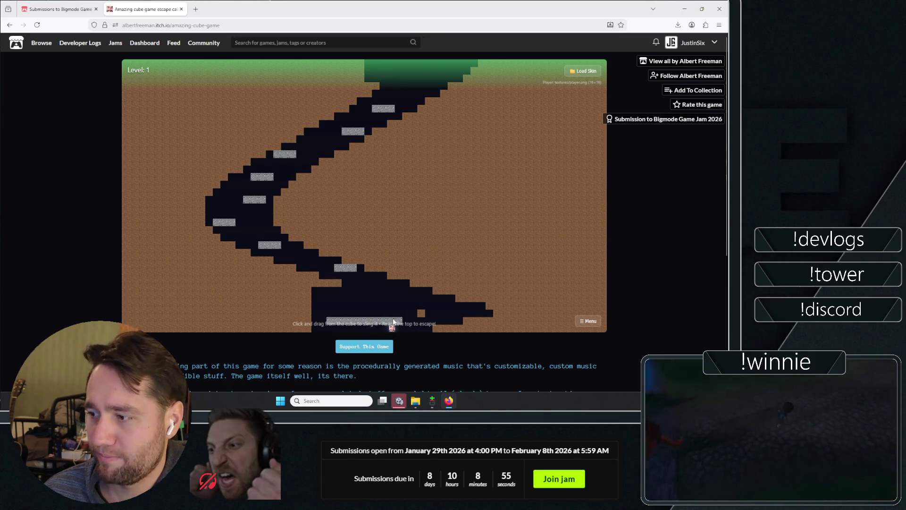
left_click_drag(423, 378, 436, 374)
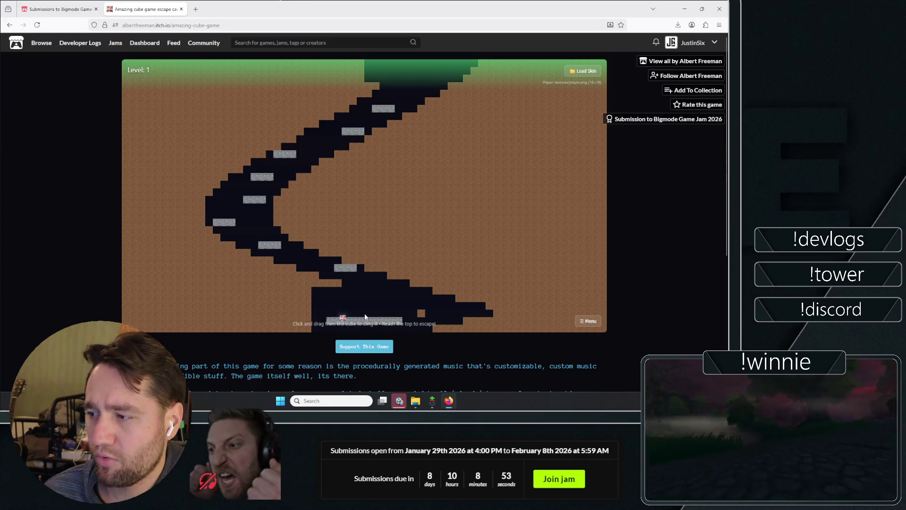
mouse_move(345, 325)
left_mouse_down()
mouse_move(341, 359)
mouse_move(339, 345)
left_mouse_up()
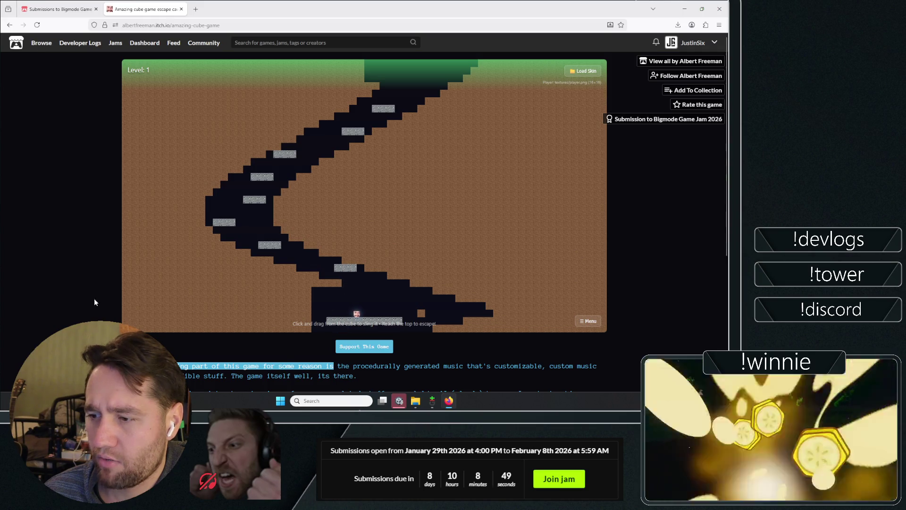
- Read through the game's description on the page, then open the Downloads folder
scroll(83, 263, "down", 2)
mouse_move(140, 250)
left_mouse_down()
mouse_move(291, 259)
mouse_move(321, 250)
left_mouse_up()
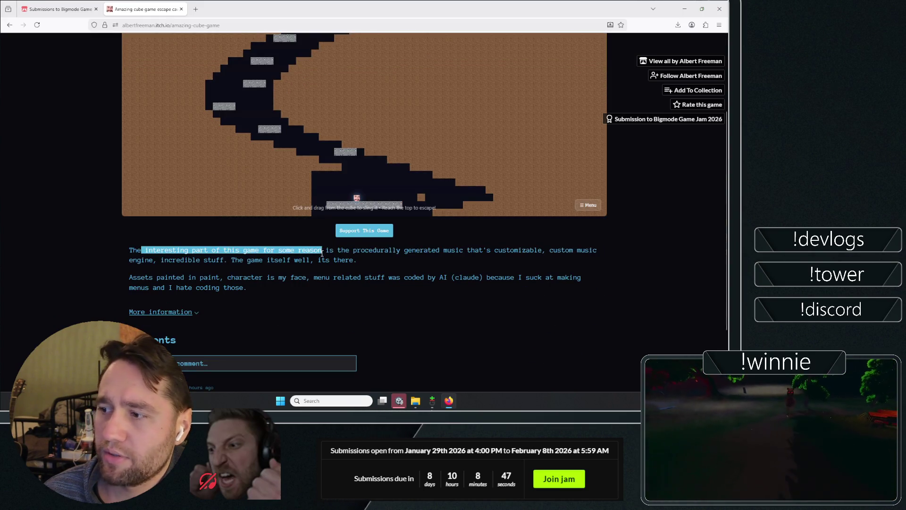
left_click(296, 249)
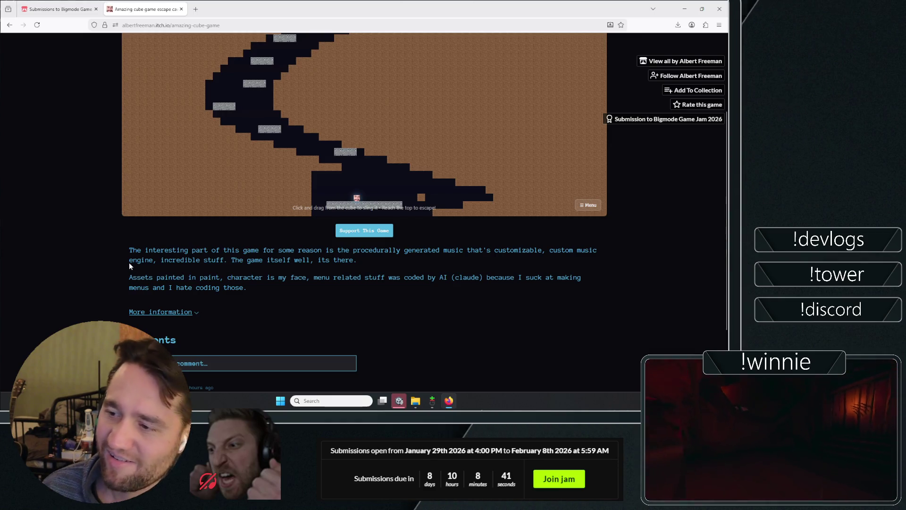
scroll(130, 265, "down", 3)
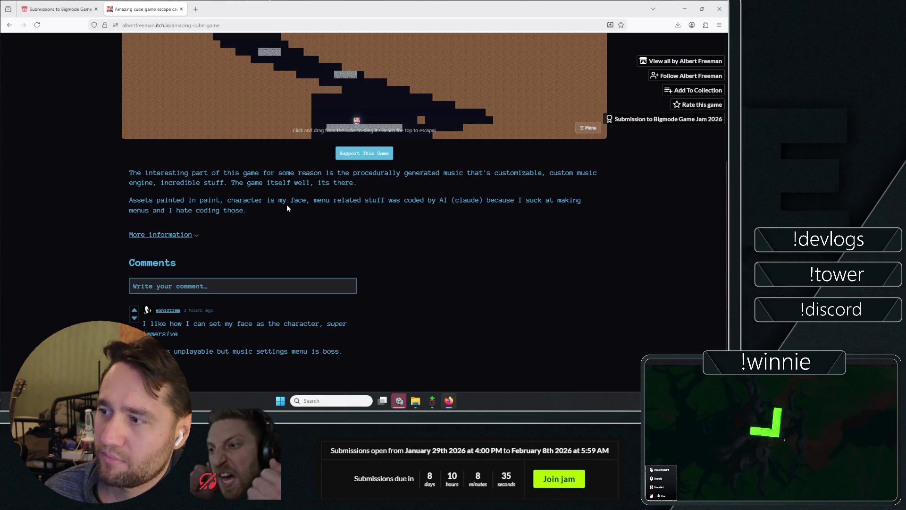
scroll(522, 241, "up", 7)
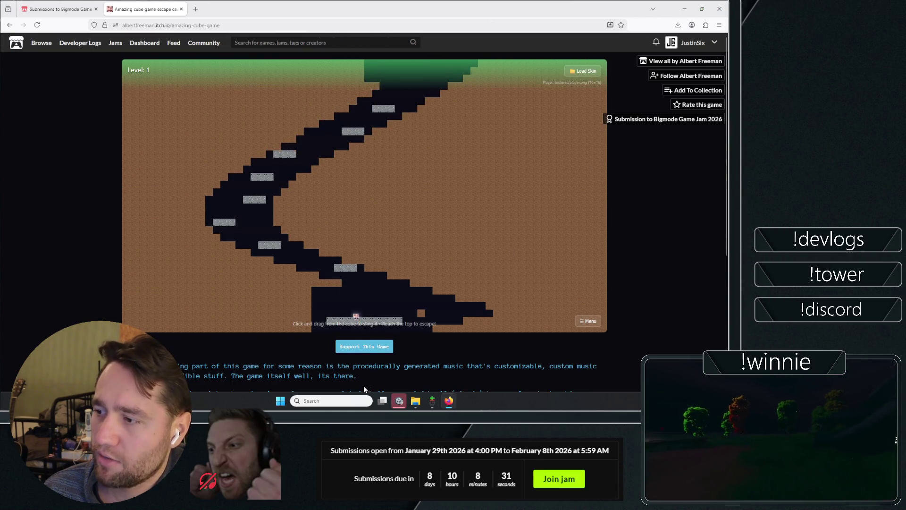
left_click(415, 400)
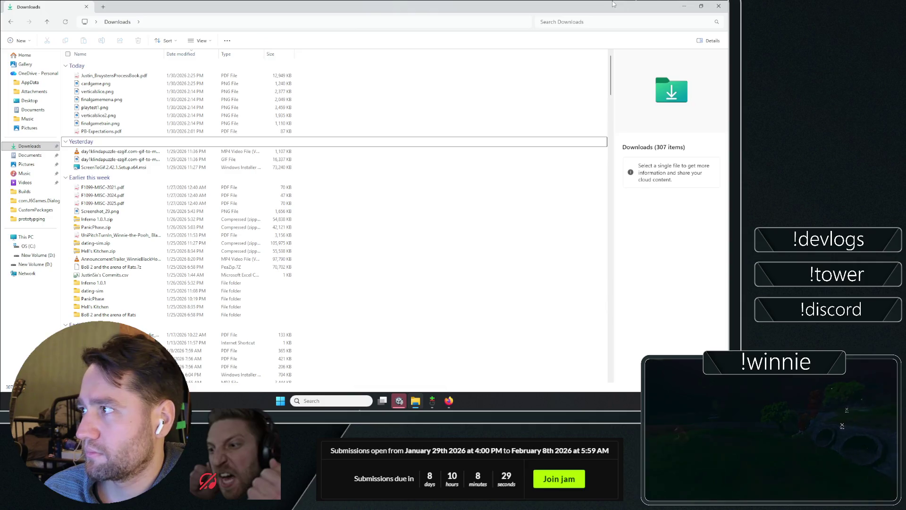
- Close Downloads, stop the running playtest in Unity, and save the Game scene
key("alt+F4")
left_click(407, 402)
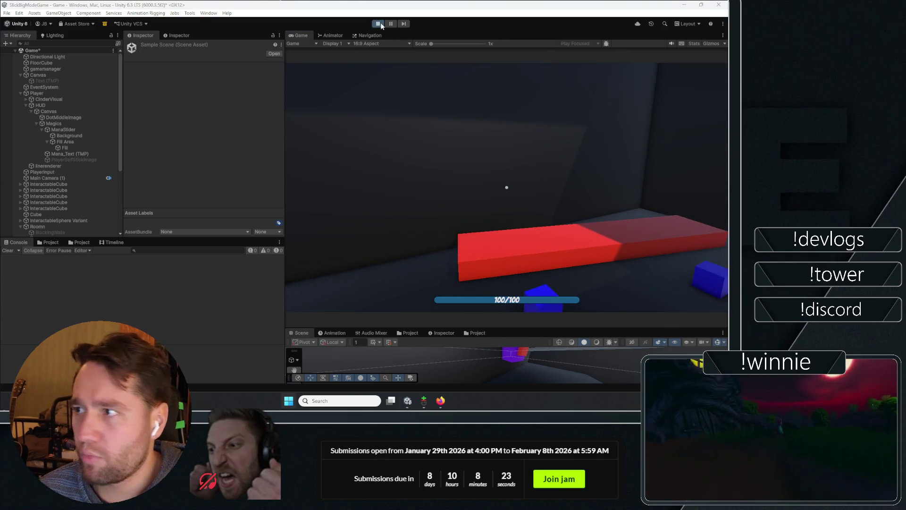
left_click(379, 22)
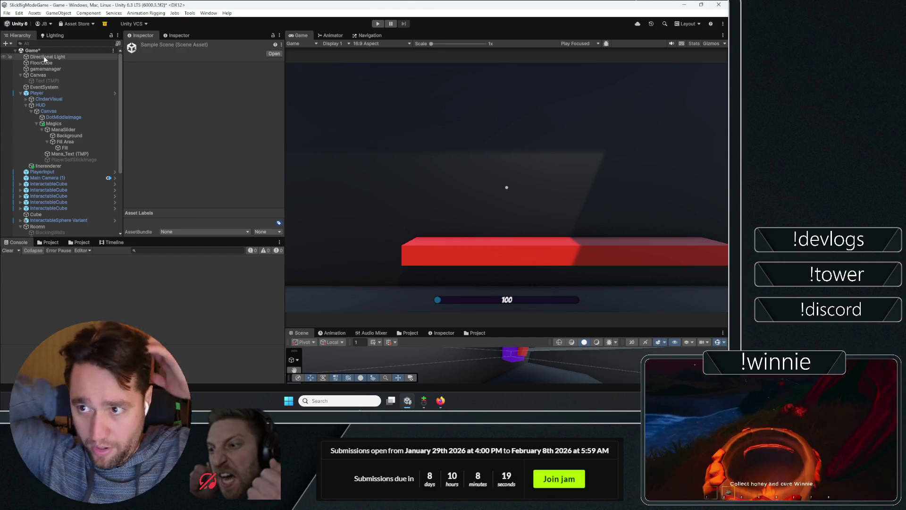
left_click(78, 51)
key("ctrl+s")
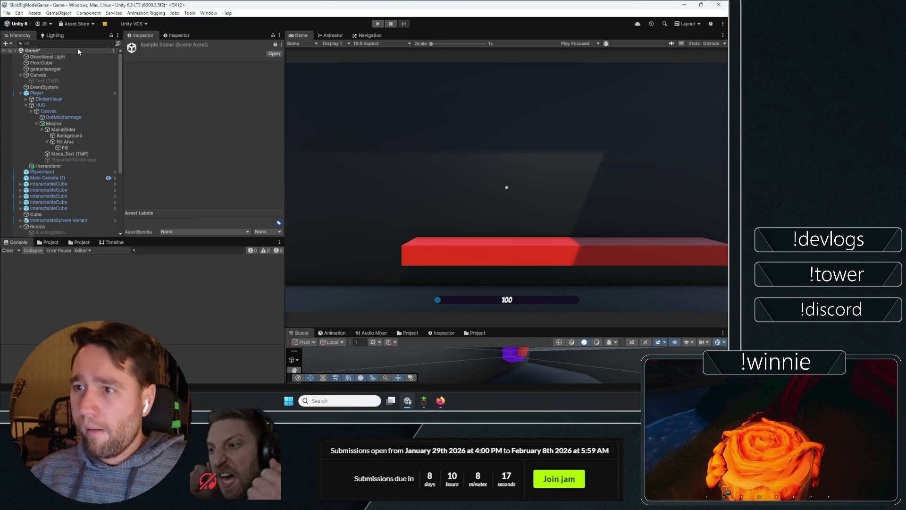
- Make the lower panel taller and open BOAT from the Assets/Scenes folder
key("alt+Tab")
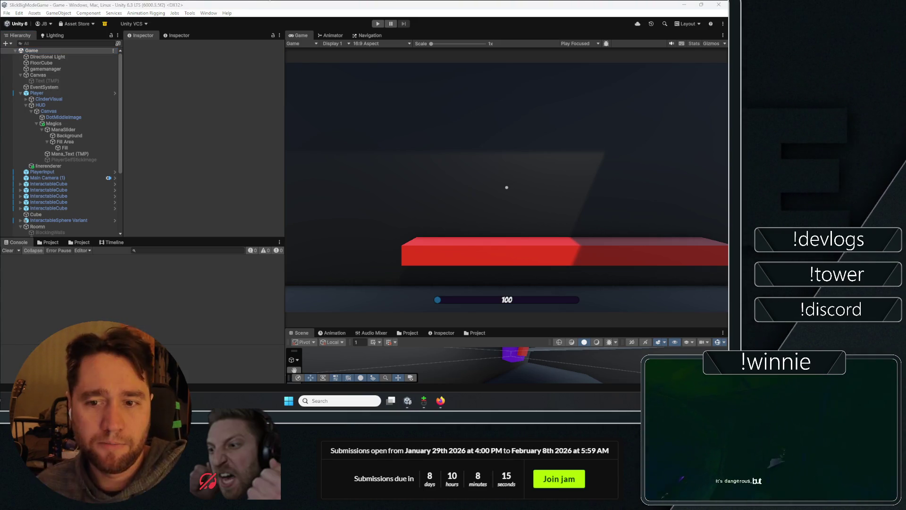
left_click(417, 289)
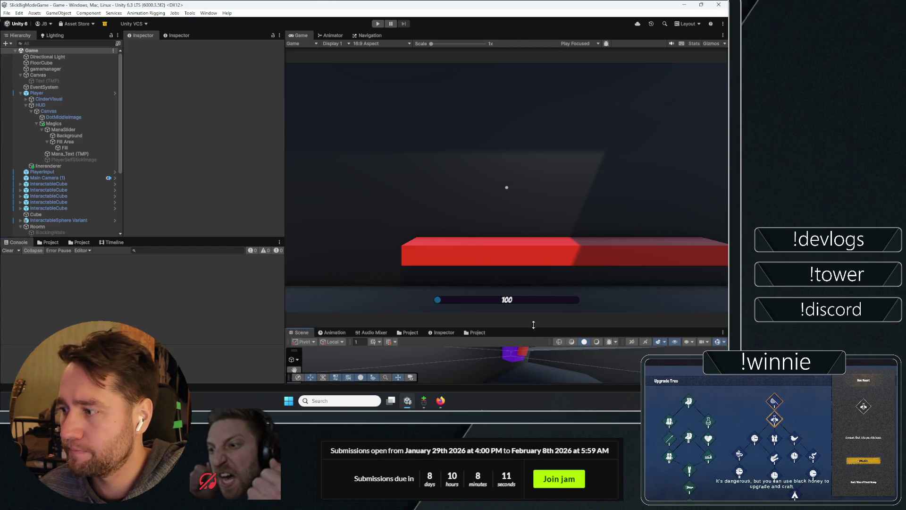
left_click_drag(481, 330, 480, 240)
left_click(478, 245)
left_click(369, 282)
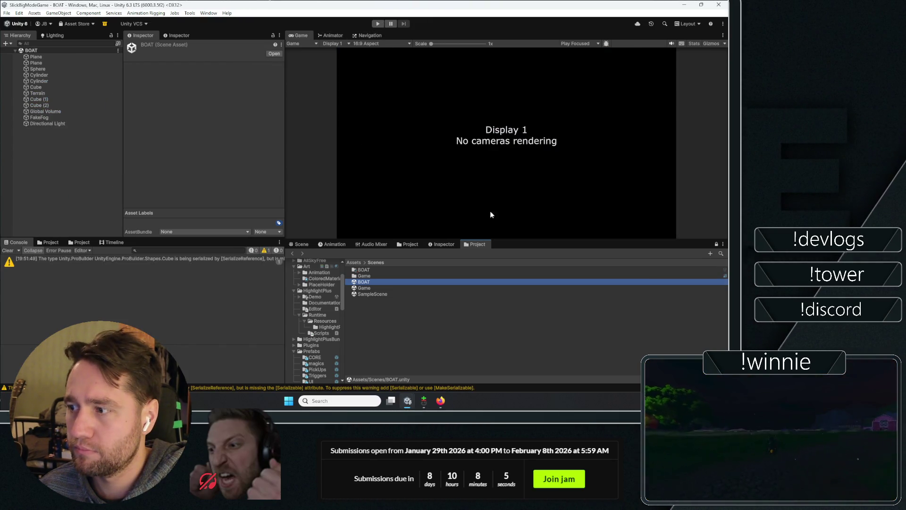
- Switch to an enlarged Scene view and fly the camera over the patterned water
left_click(301, 244)
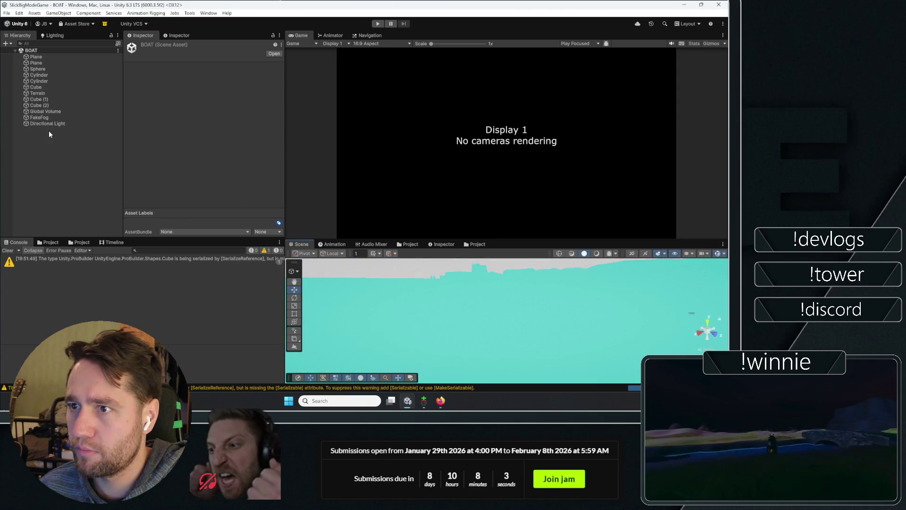
left_click_drag(512, 239, 475, 108)
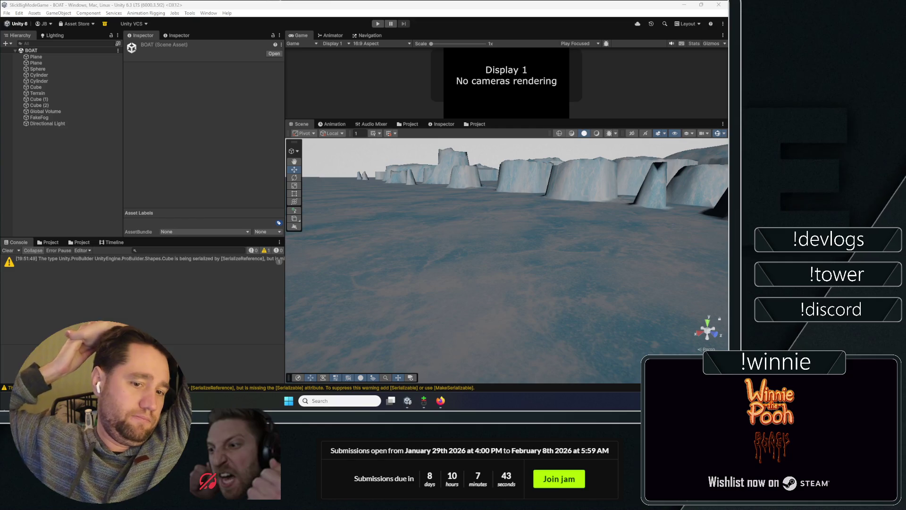
mouse_move(409, 167)
left_mouse_down()
mouse_move(376, 190)
mouse_move(659, 225)
mouse_move(35, 287)
mouse_move(45, 249)
mouse_move(189, 214)
mouse_move(384, 197)
mouse_move(425, 168)
mouse_move(550, 271)
mouse_move(542, 267)
left_mouse_up()
- Select FakeFog, then the objects from Plane to Cube (1) in the Hierarchy
left_click(69, 132)
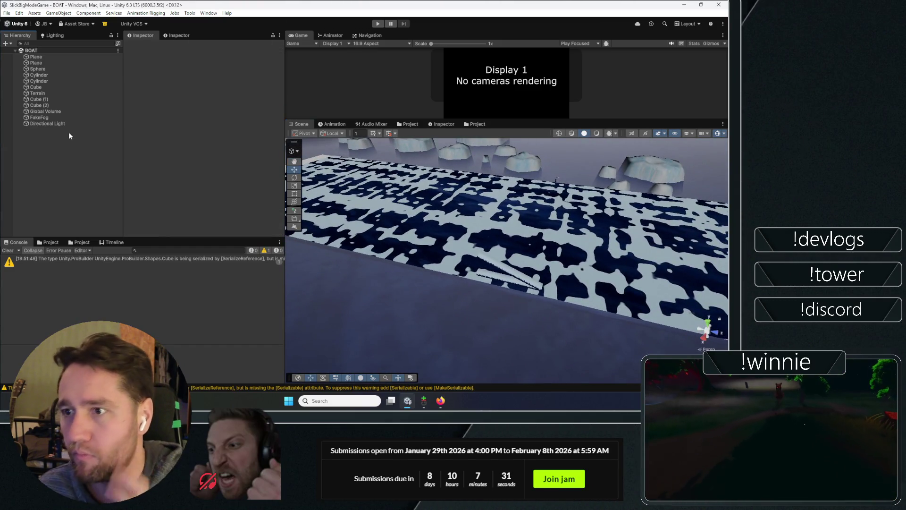
left_click(56, 117)
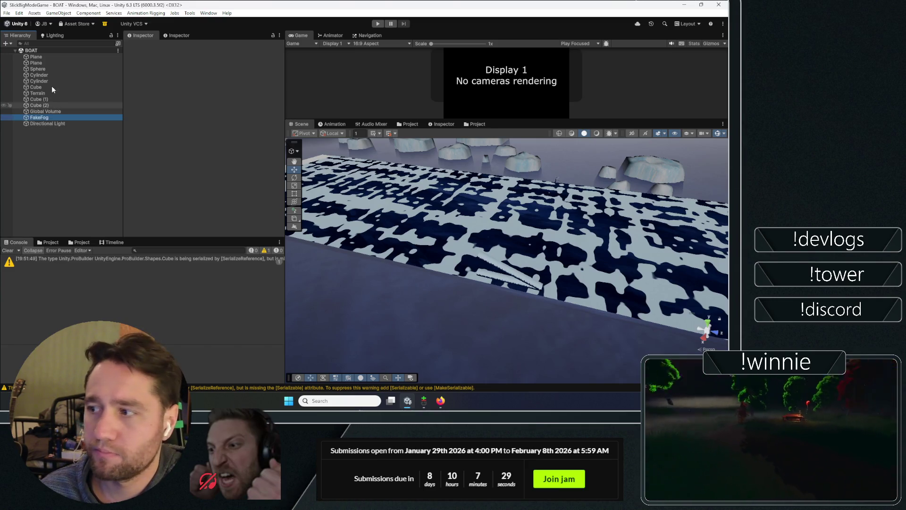
left_click(44, 57)
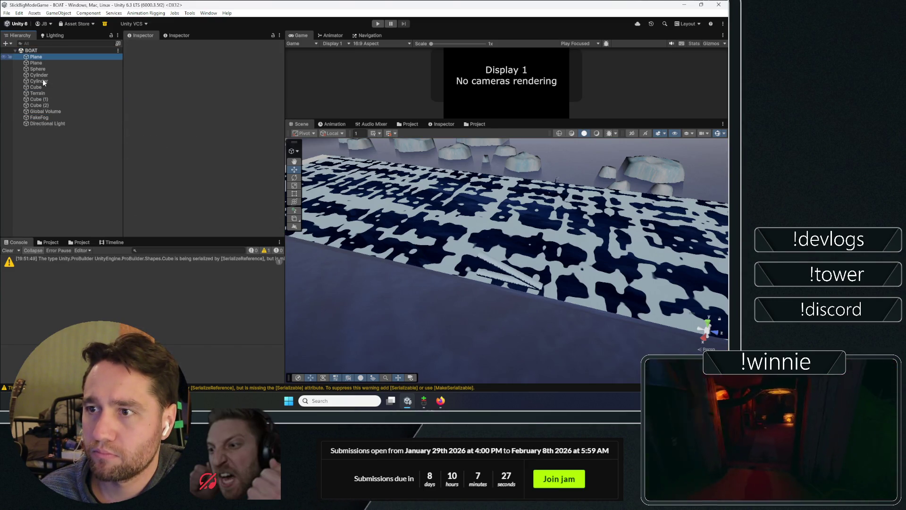
left_click(39, 101, "shift")
left_click(35, 177)
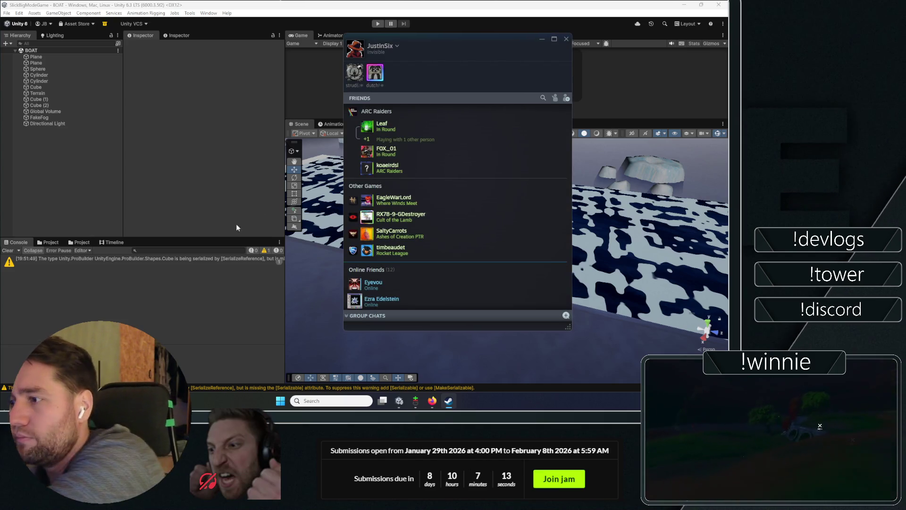
- Close the Steam friends list window
left_click(566, 38)
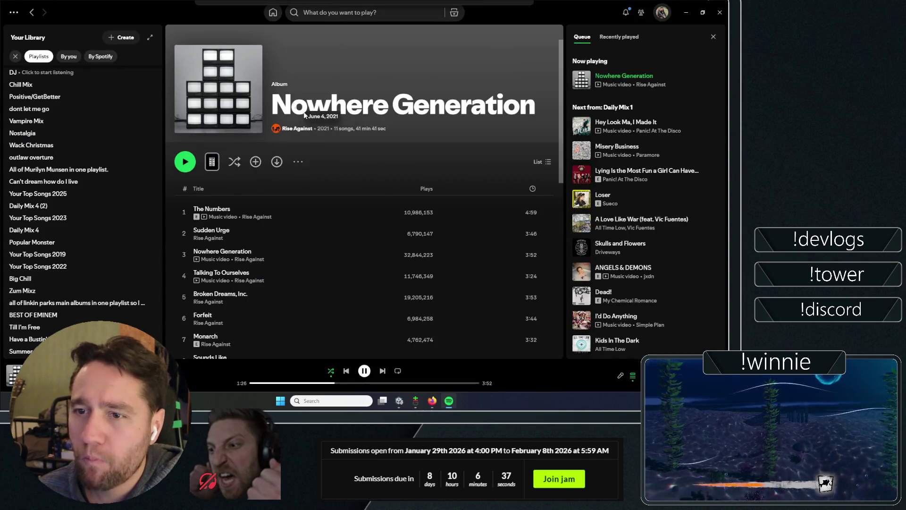
- Dismiss the Spotify Nowhere Generation window with Alt+F4 so Unity Editor is in front
key("alt+F4")
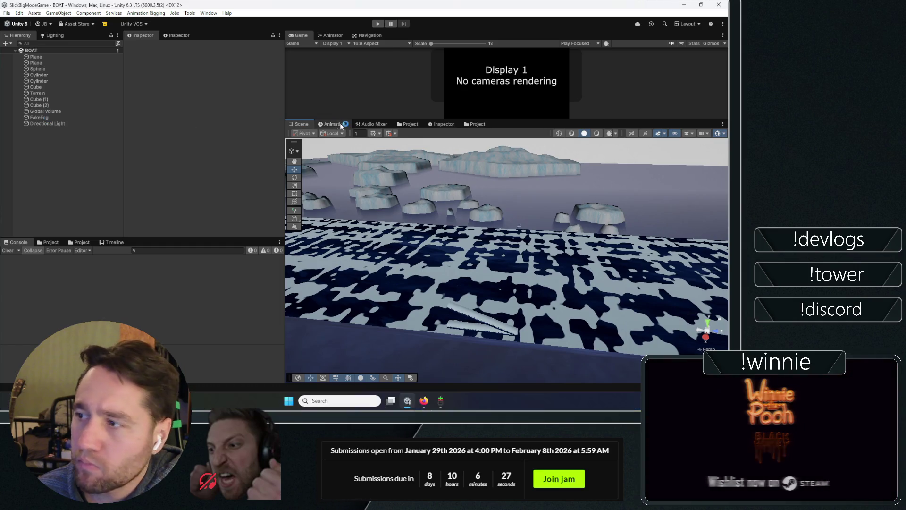
- In Assets/Scenes, check the Game and SampleScene scenes, then delete SampleScene
left_click(467, 124)
left_click(380, 169)
double_click(381, 169)
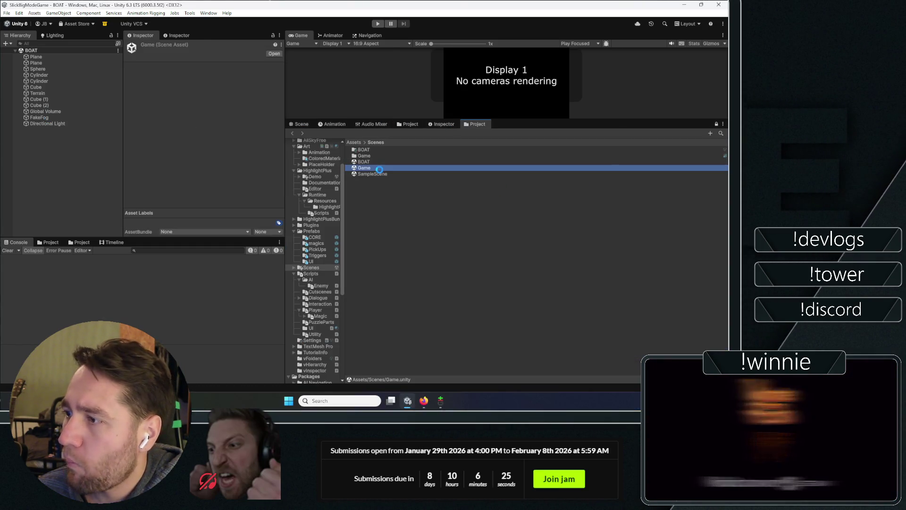
double_click(379, 175)
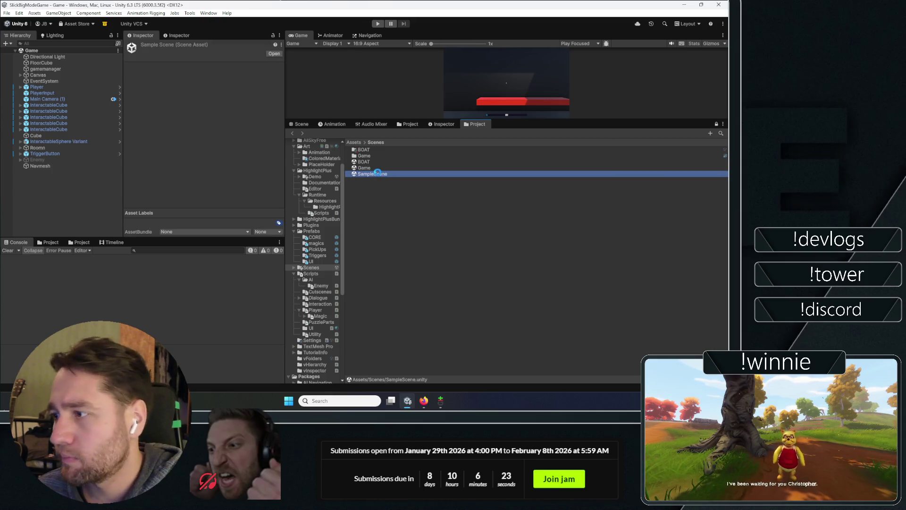
left_click(370, 174)
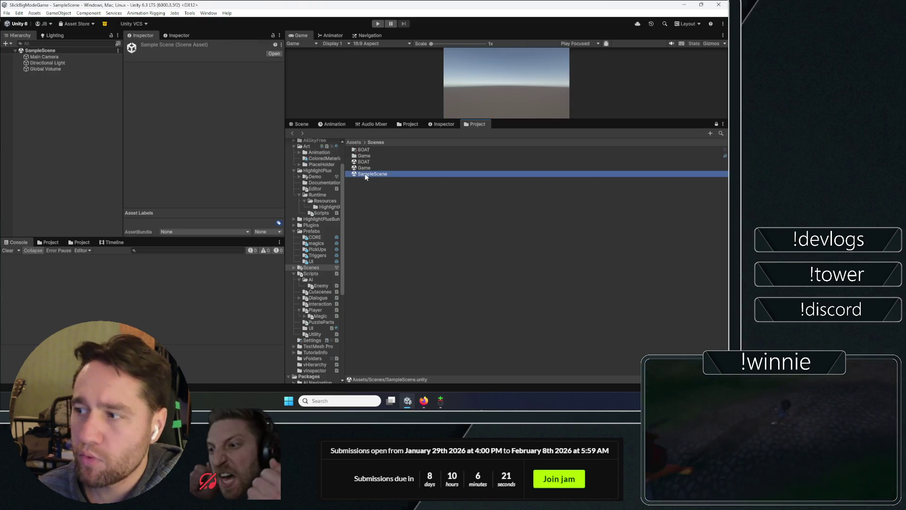
key("Delete")
key("Return")
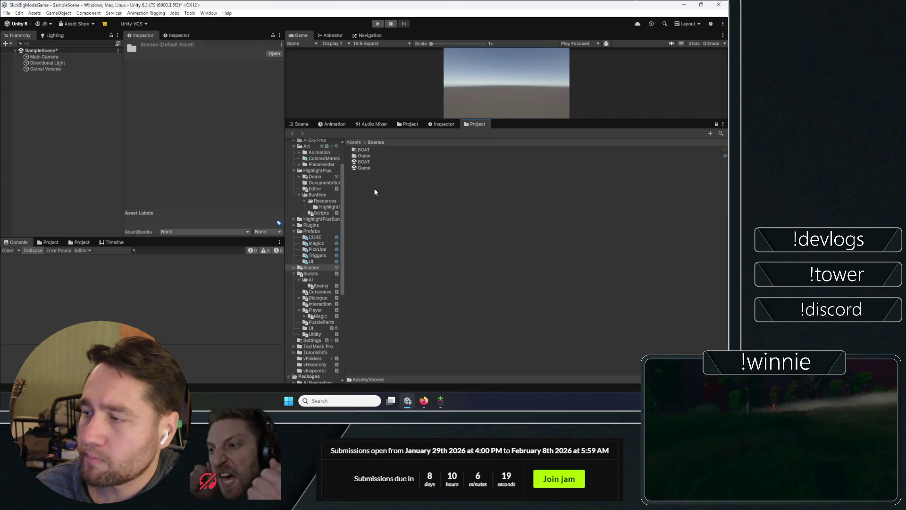
- Create a new scene asset named Menu and open it
right_click(375, 173)
mouse_move(491, 178)
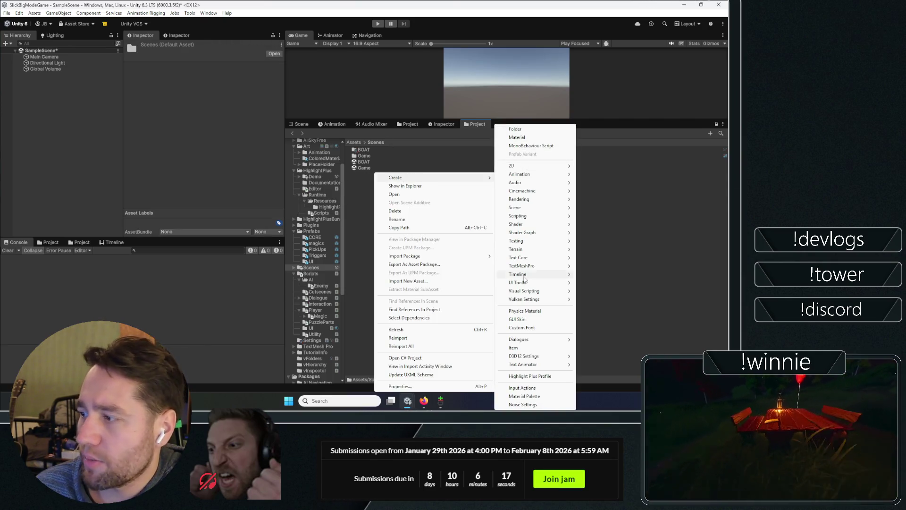
left_click(587, 210)
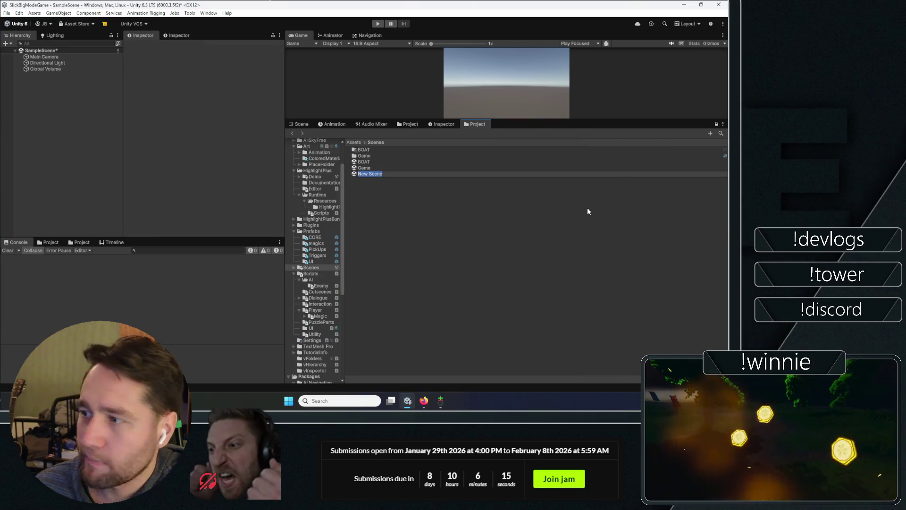
type("Menu")
key("Return")
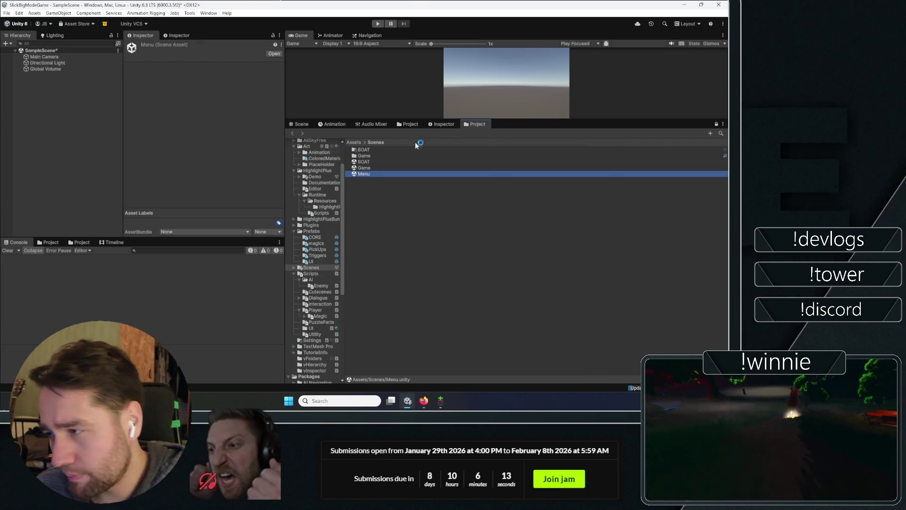
double_click(373, 174)
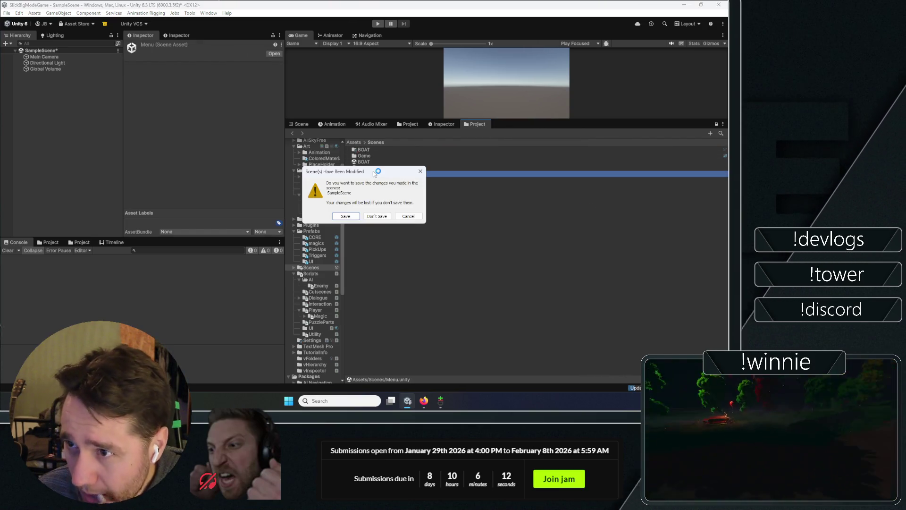
- Save the previous scene's changes and add a UI Canvas named MenuCanvas to the Menu scene
left_click(350, 215)
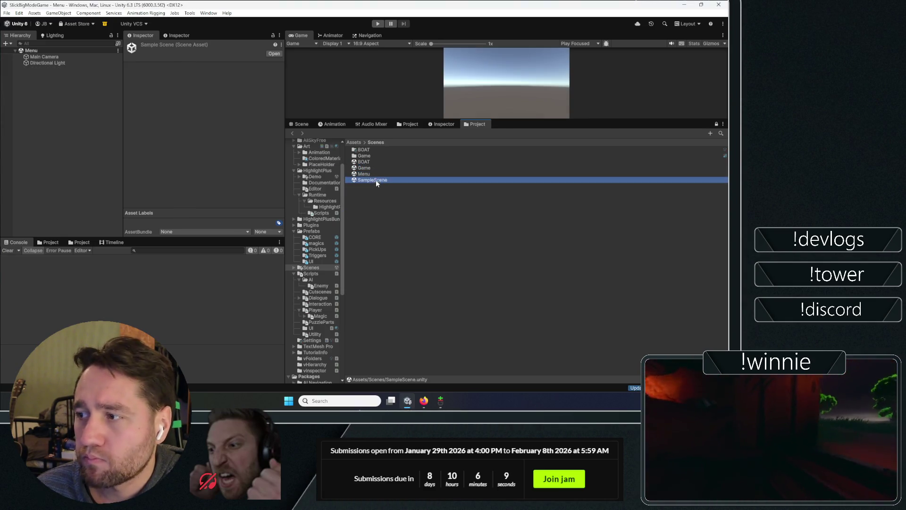
left_click(377, 183)
left_click(371, 175)
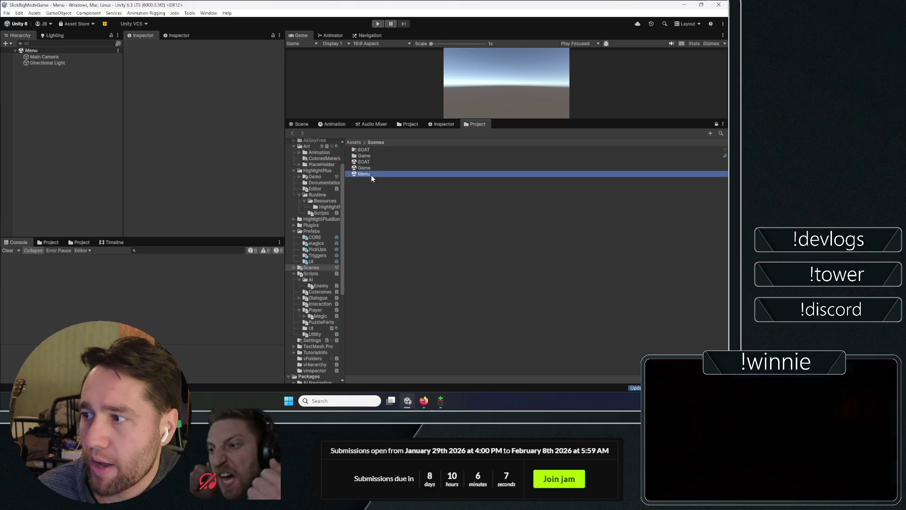
right_click(56, 89)
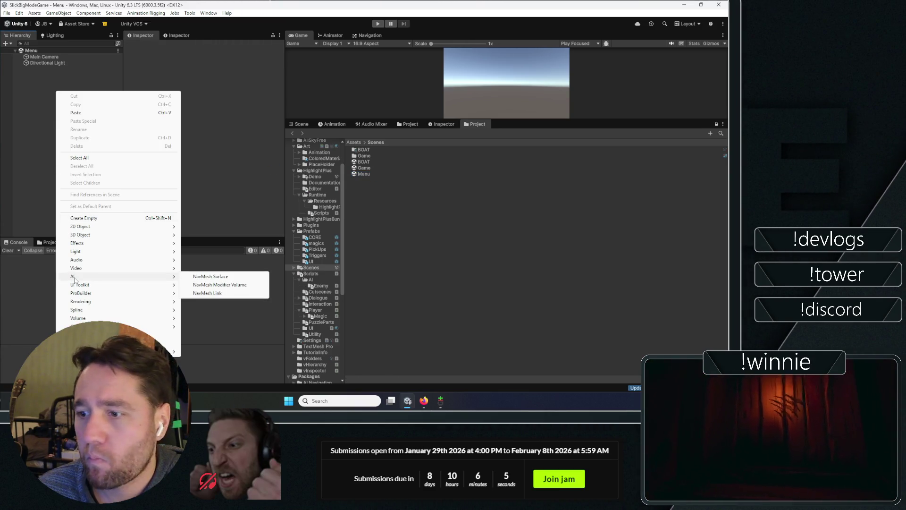
mouse_move(118, 352)
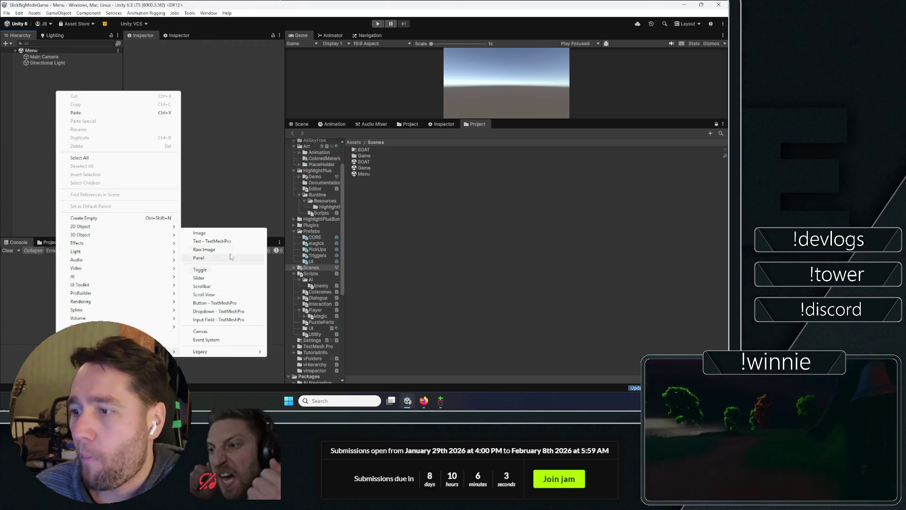
left_click(209, 332)
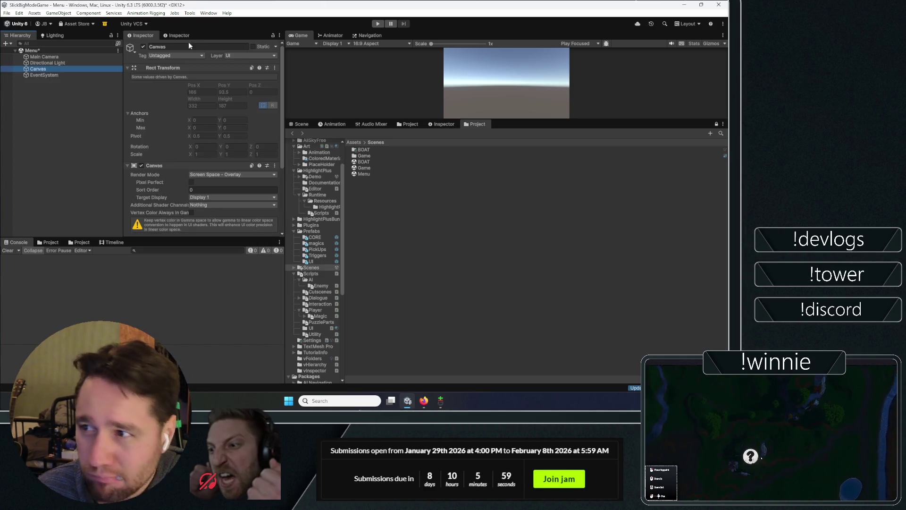
left_click(183, 48)
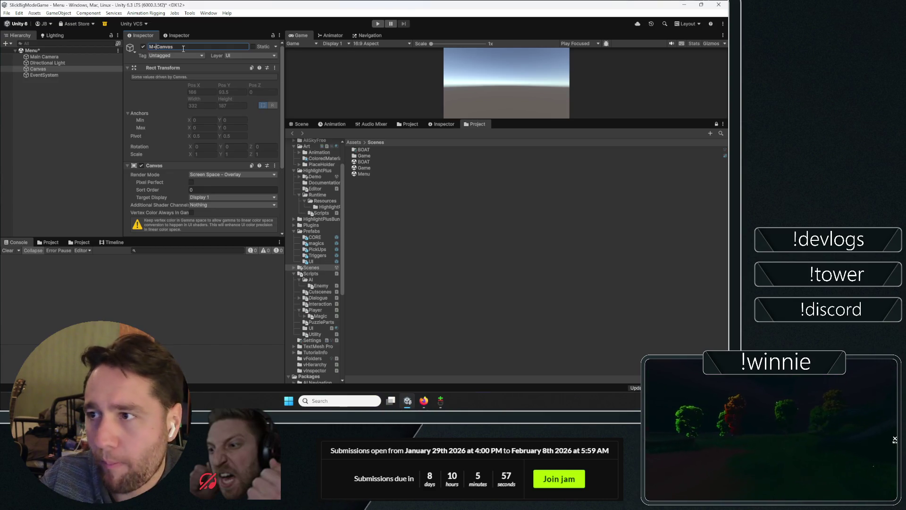
type("enu")
key("Return")
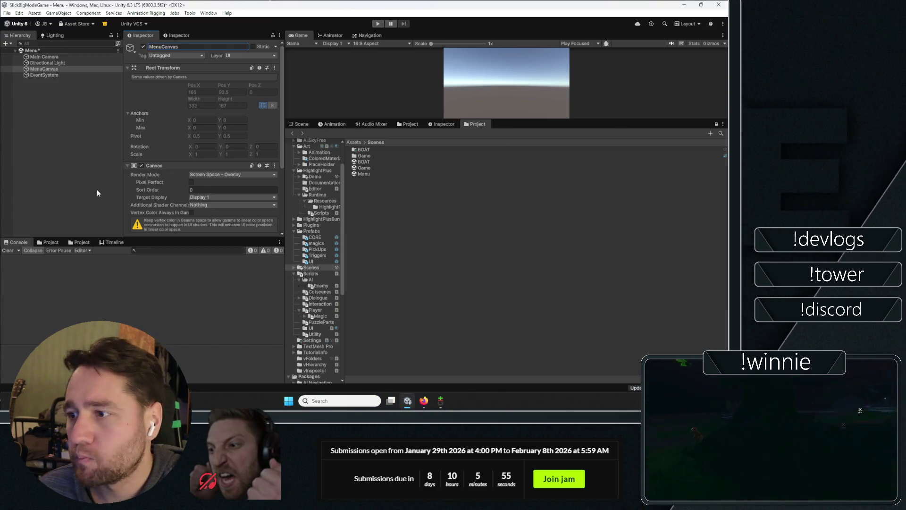
- Set MenuCanvas's Canvas Scaler to Scale With Screen Size at 1920×1080 reference resolution
scroll(136, 164, "down", 4)
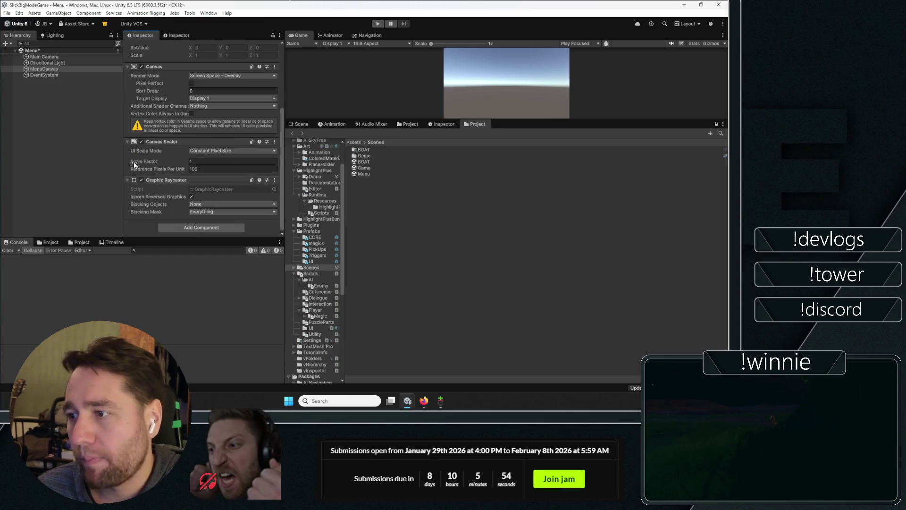
left_click(211, 150)
left_click(220, 165)
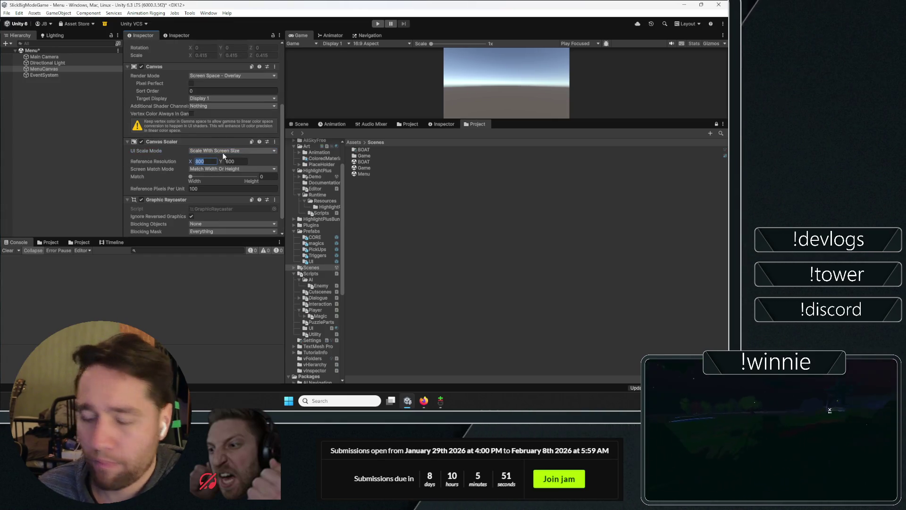
type("1920")
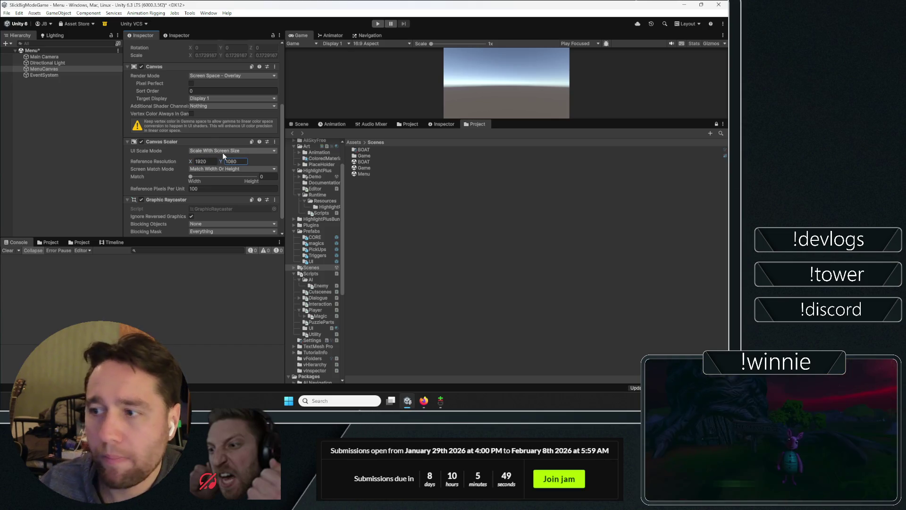
type("1080")
scroll(157, 162, "down", 1)
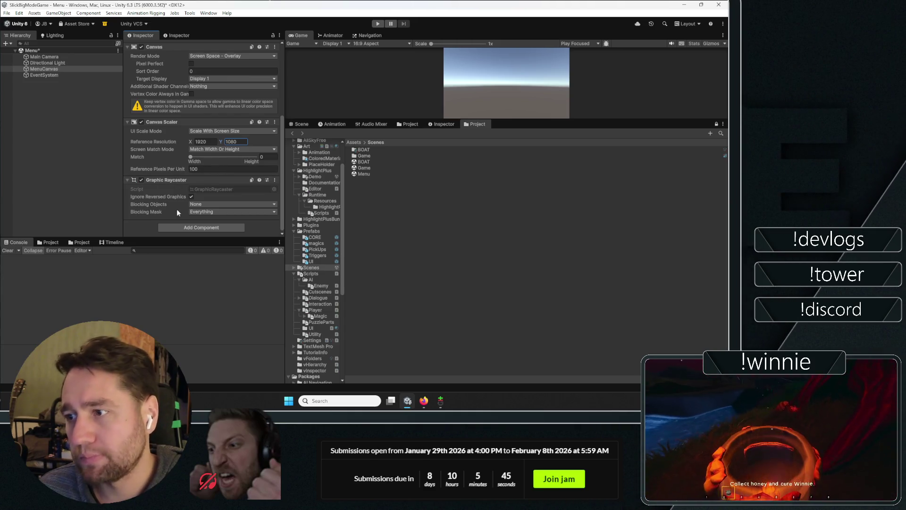
scroll(161, 184, "up", 6)
right_click(63, 67)
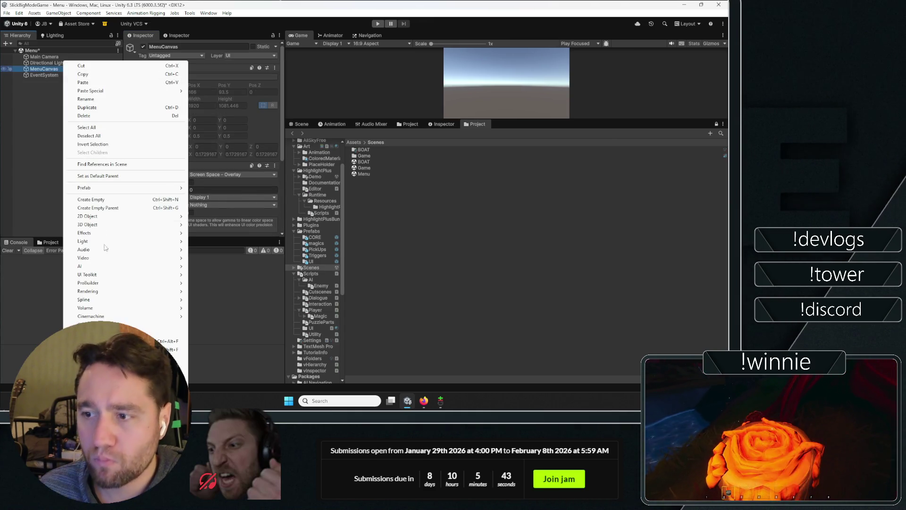
- Add a TextMeshPro text under MenuCanvas named Title_Text
mouse_move(85, 324)
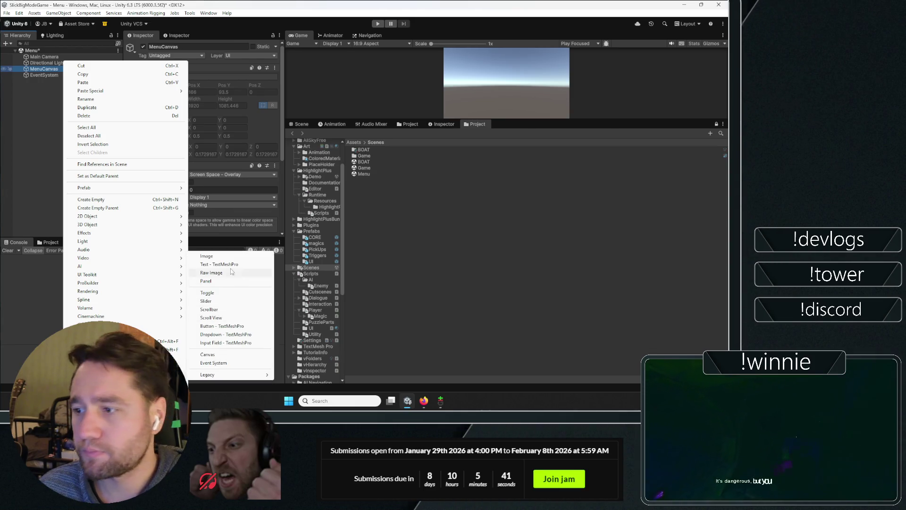
left_click(212, 262)
left_click(169, 47)
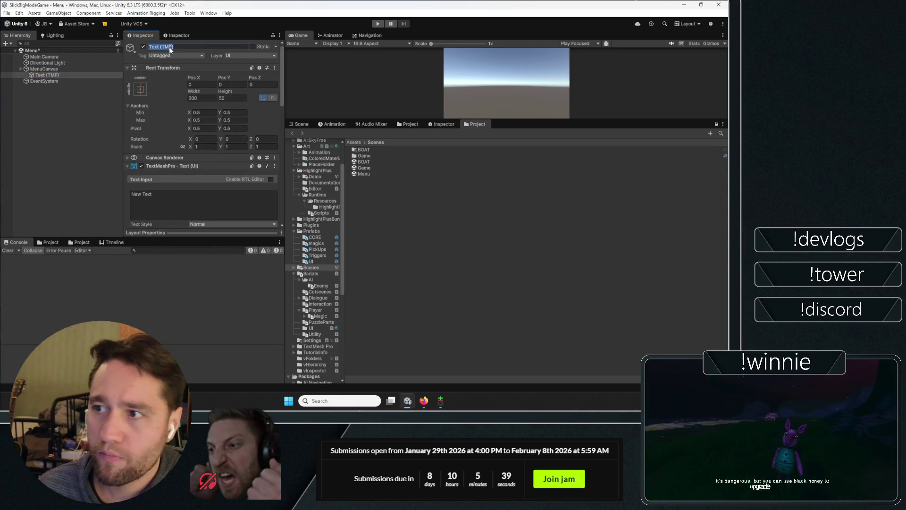
left_click(171, 47)
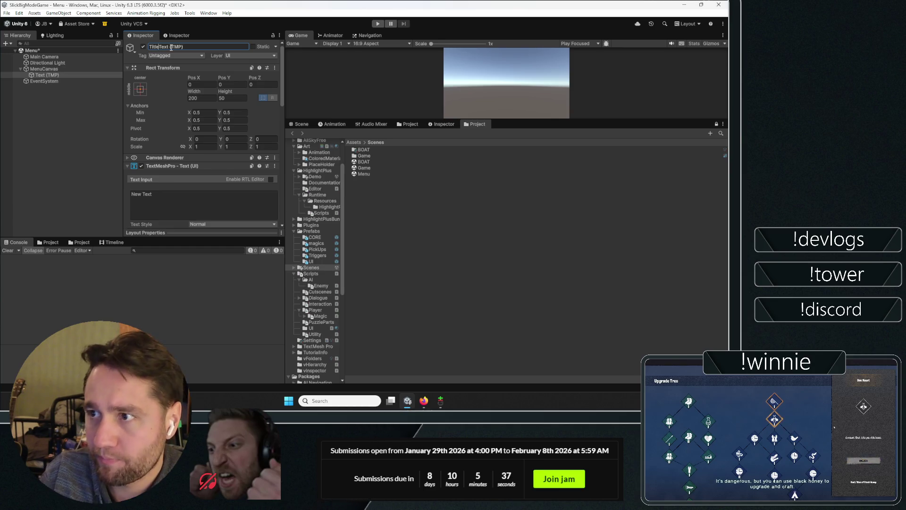
type("_")
key("Return")
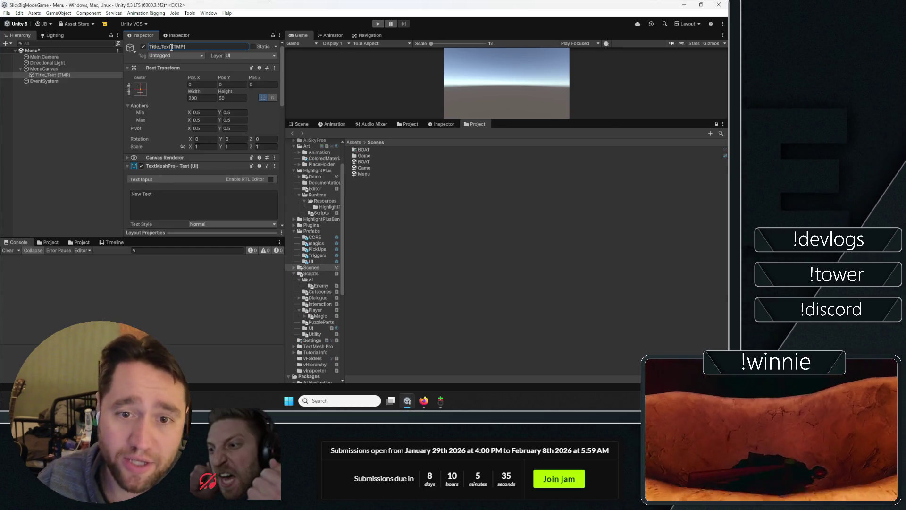
- Add a button named PlayButton and duplicate it as QuitButton
right_click(38, 71)
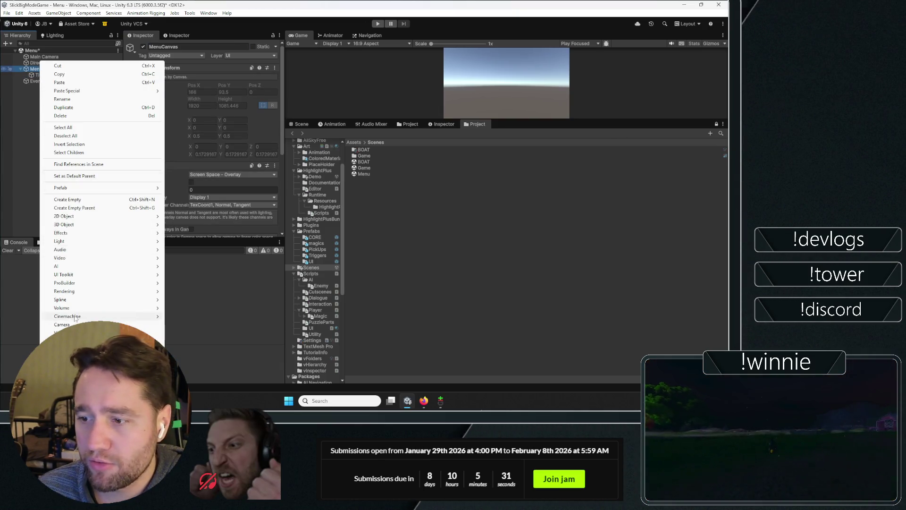
mouse_move(118, 341)
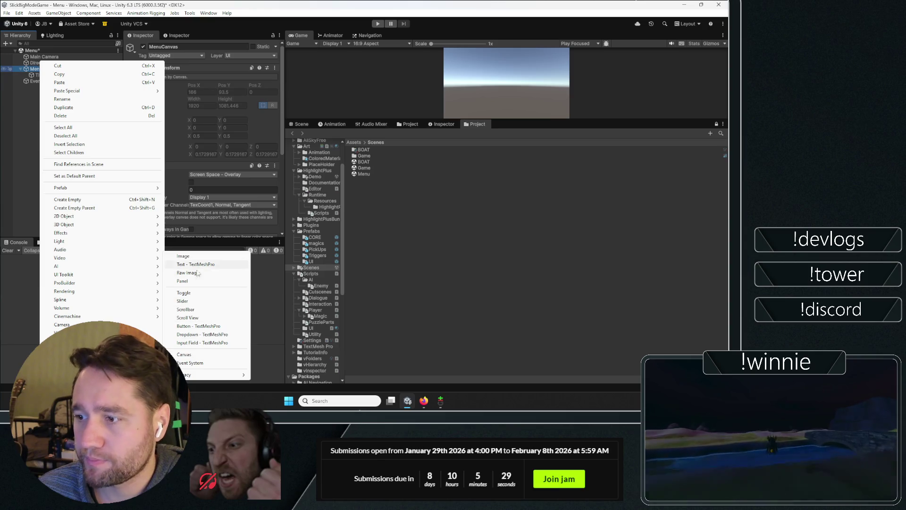
left_click(193, 326)
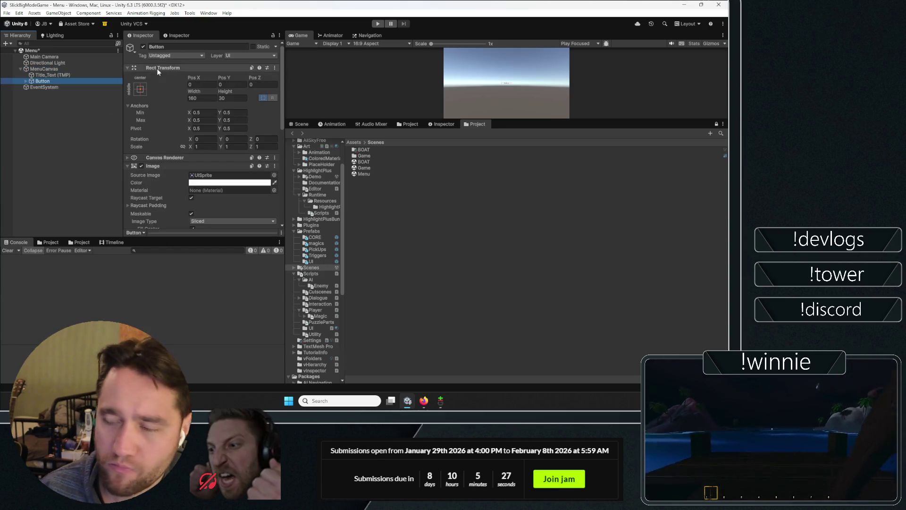
type("PlayButton")
key("Return")
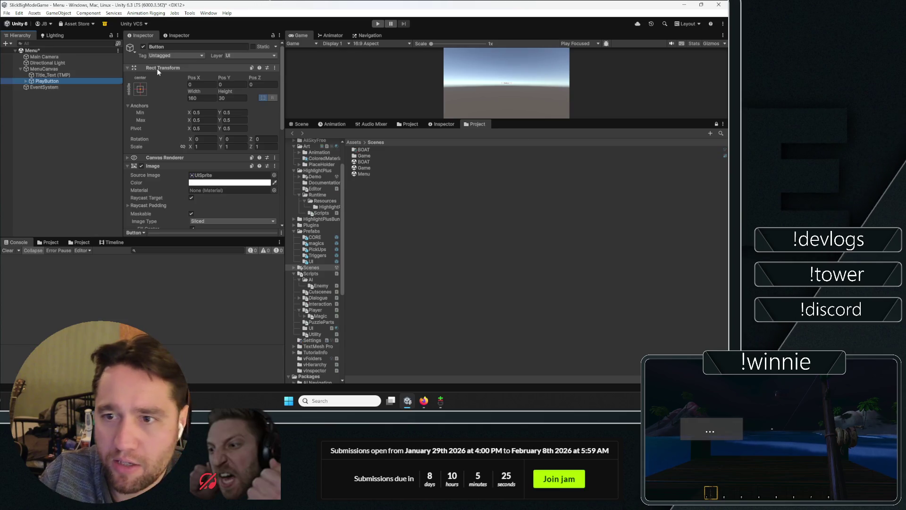
key("ctrl+d")
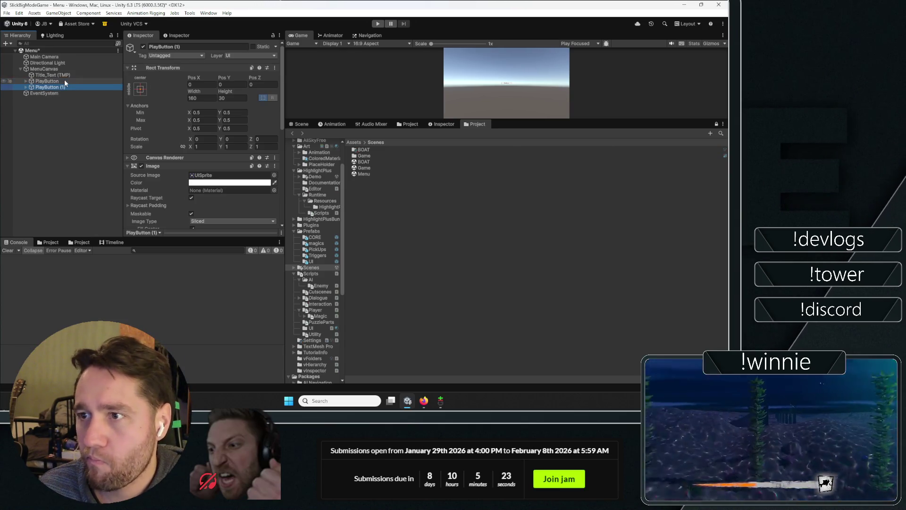
key("End")
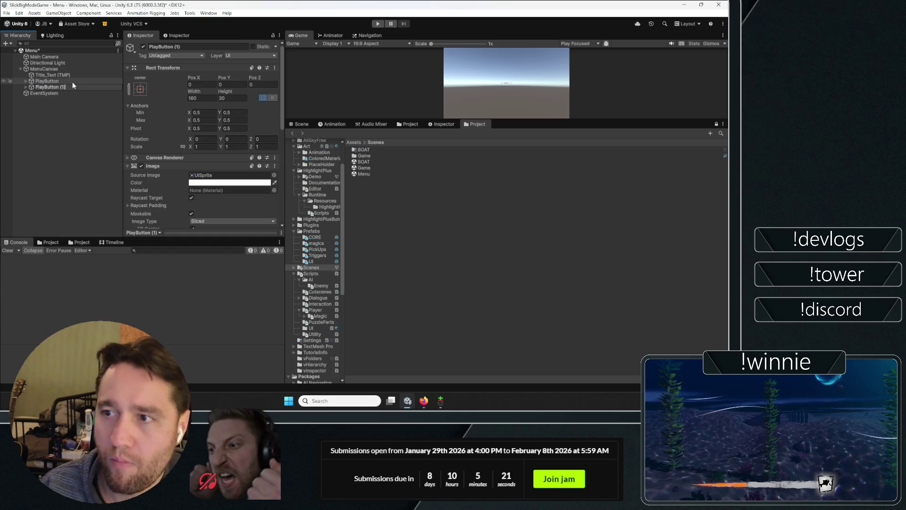
key("Home")
key("Delete")
key("Delete")
key("Delete")
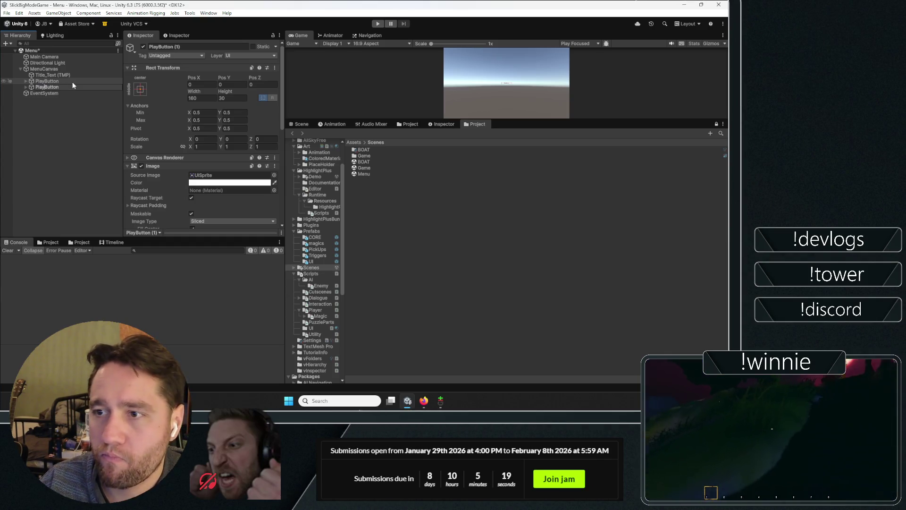
type("Quit")
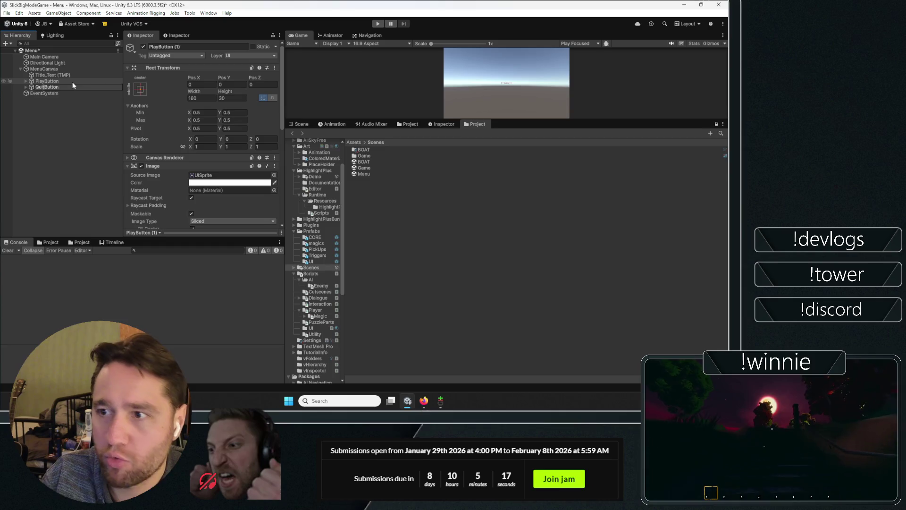
left_click(52, 123)
- Add another TextMeshPro text under MenuCanvas named GameBy_Text
left_click(43, 69)
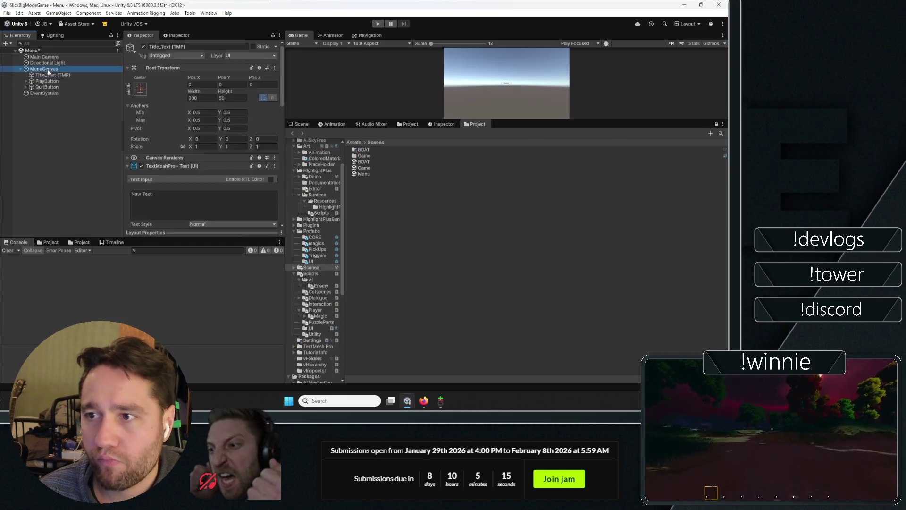
right_click(48, 69)
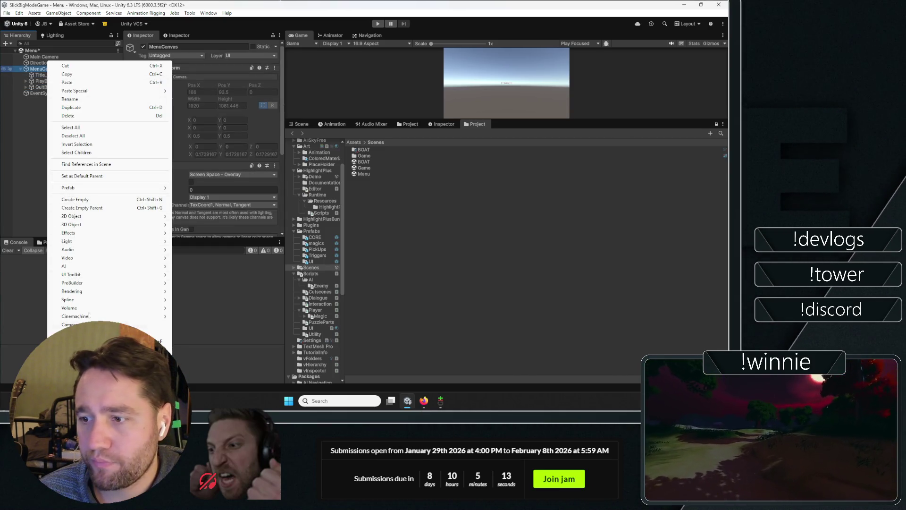
mouse_move(118, 341)
left_click(214, 264)
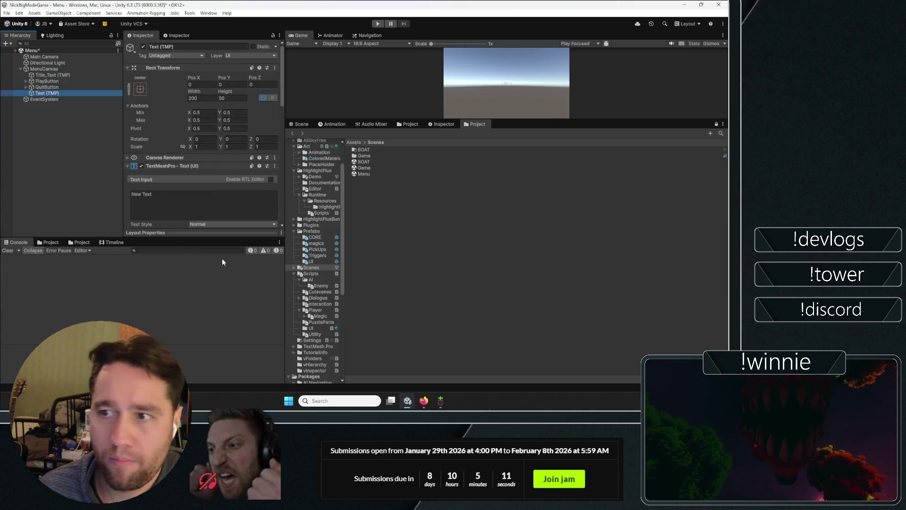
key("Left")
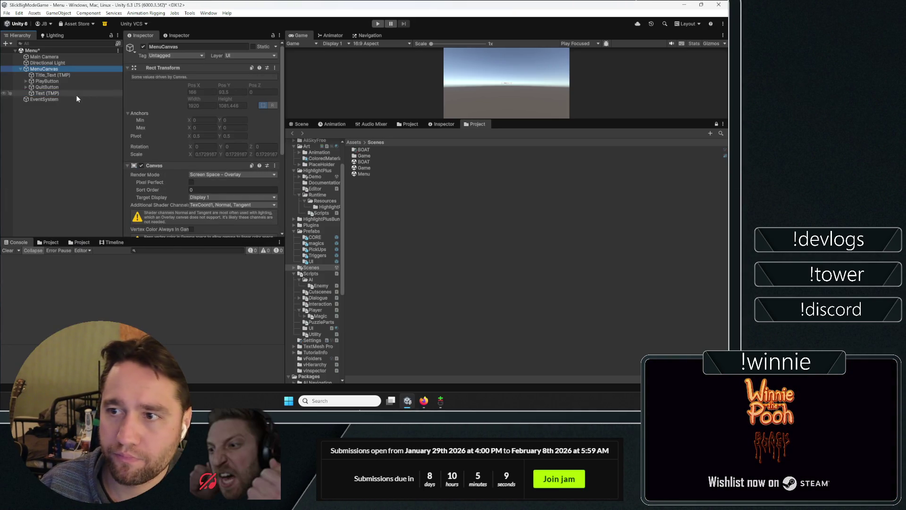
left_click(76, 94)
left_click(171, 47)
key("Home")
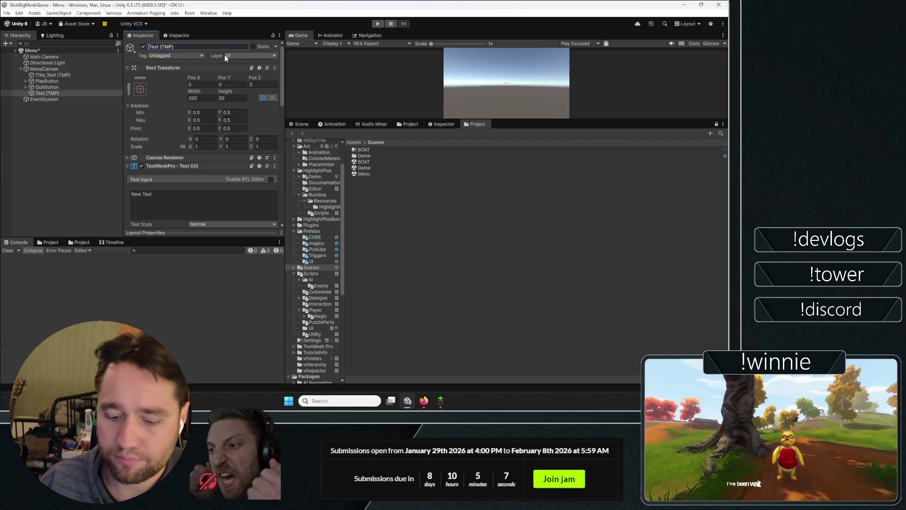
type("GameBy_")
key("Return")
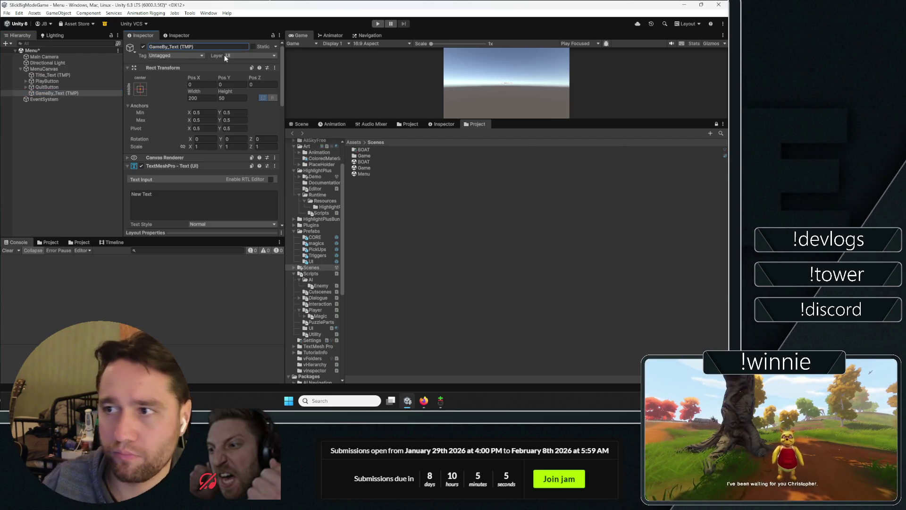
- Switch to the Scene view to see the menu elements
left_click(302, 124)
left_click(78, 105)
left_click(62, 93)
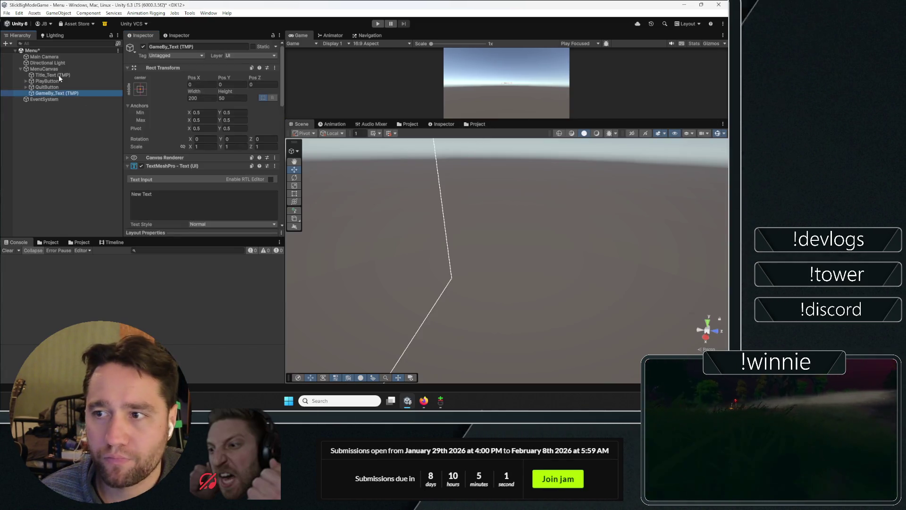
- Change Title_Text's text to 'Slick Magic Game'
left_click(59, 75)
left_click(156, 198)
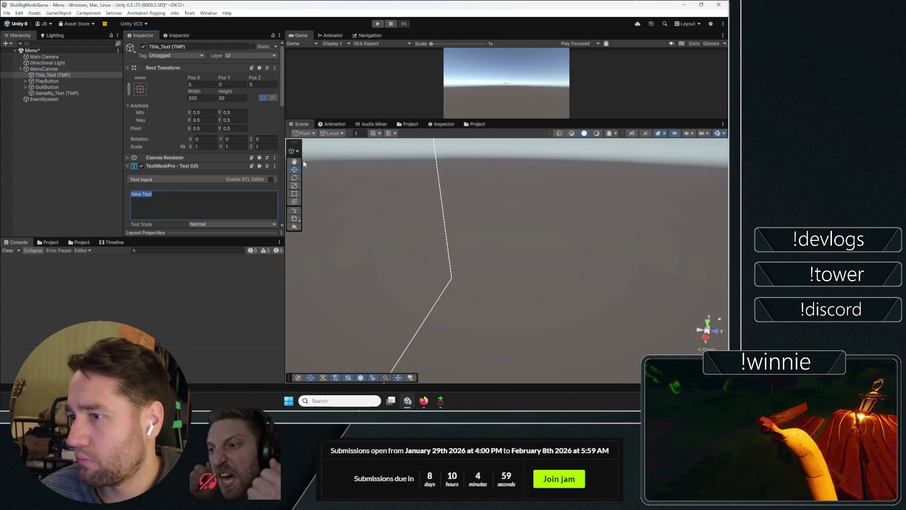
type("Slick Ma")
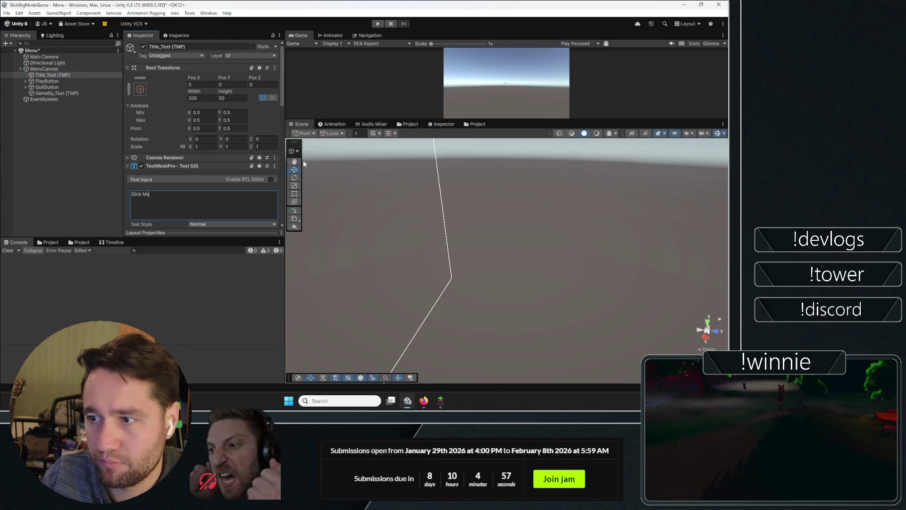
type("gic Game")
key("Return")
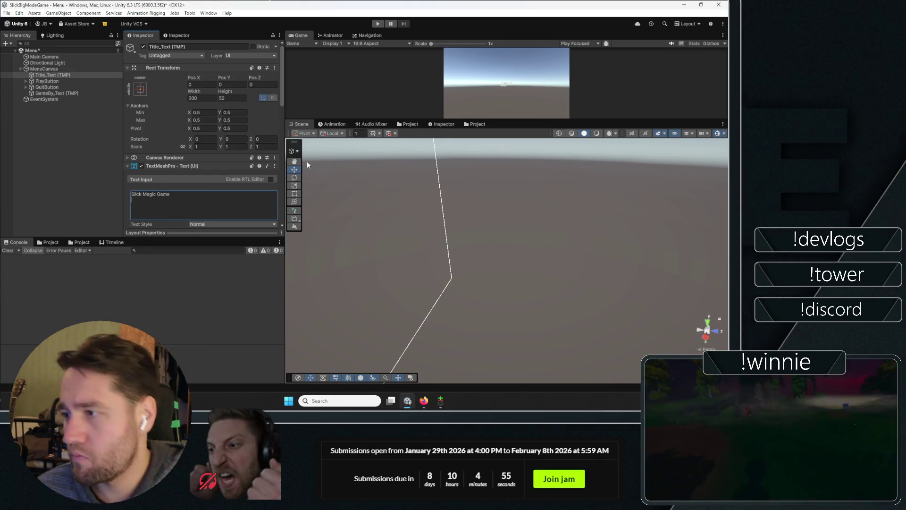
- In 2D view with the Rect tool, drag the title up near the canvas top (Pos Y ≈ 440)
left_click(633, 133)
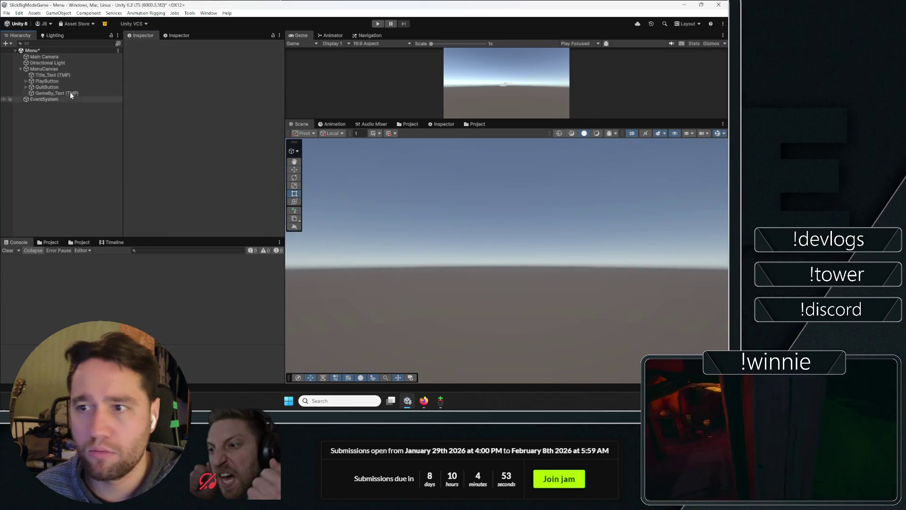
key("t")
scroll(574, 246, "down", 10)
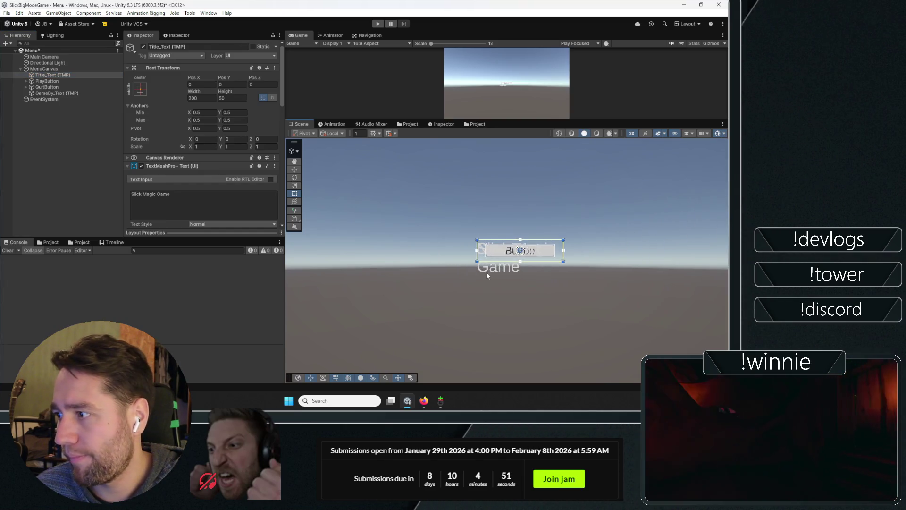
left_click(63, 94)
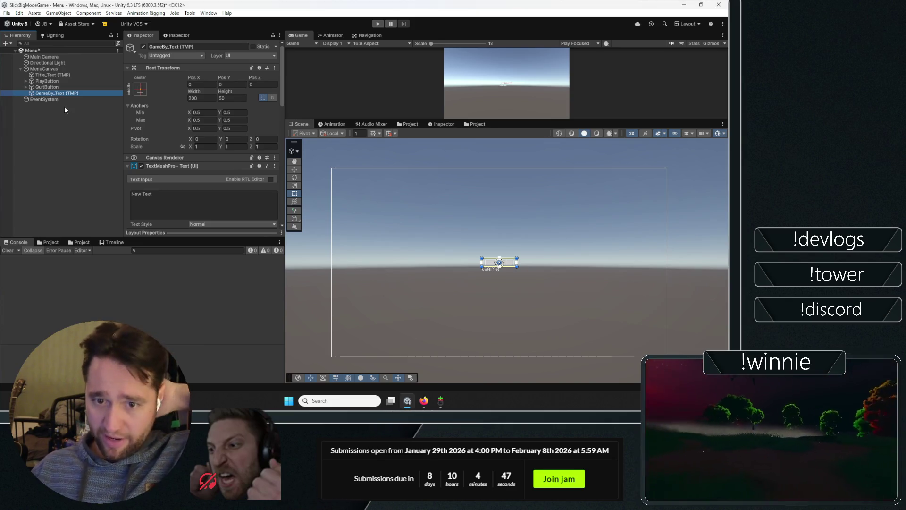
left_click(52, 75)
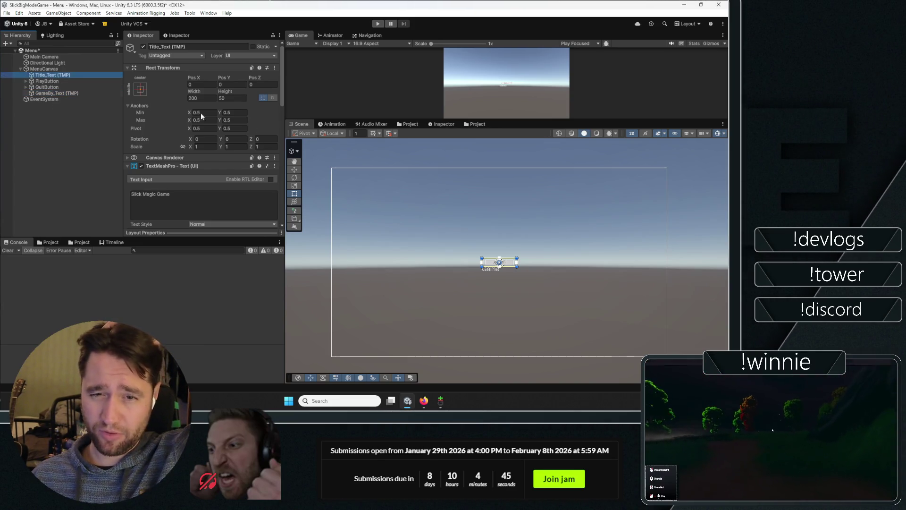
left_click_drag(499, 263, 500, 185)
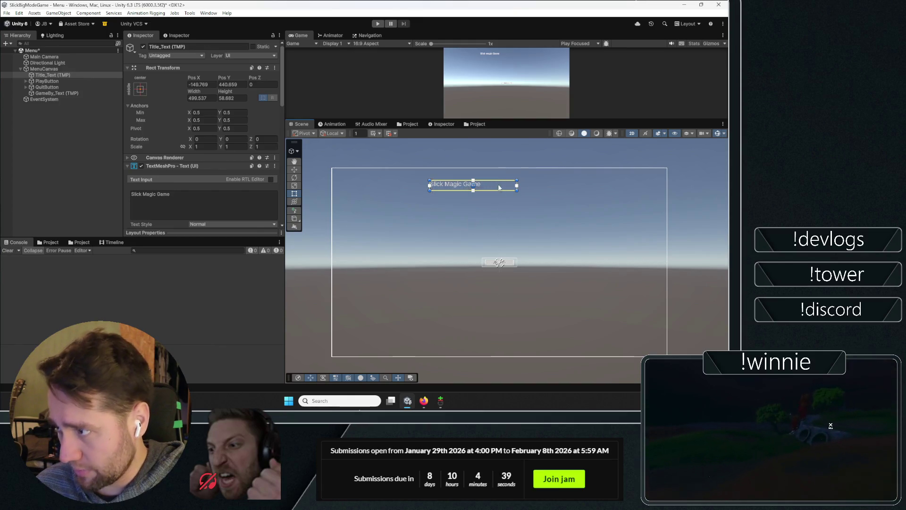
scroll(194, 170, "down", 15)
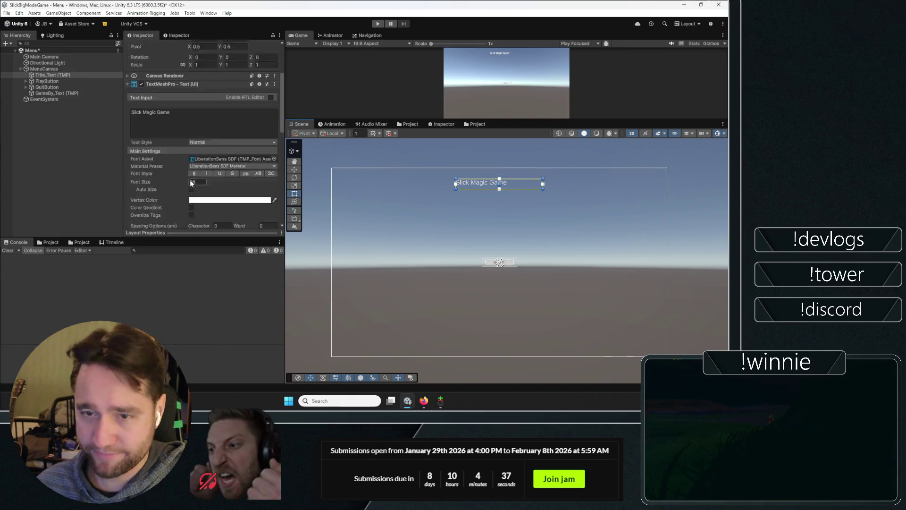
scroll(195, 169, "down", 2)
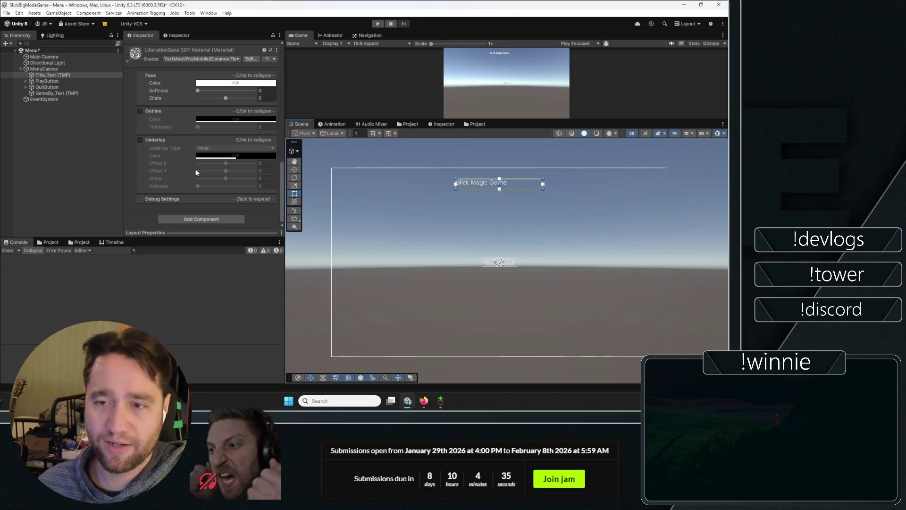
scroll(194, 169, "up", 5)
scroll(149, 165, "up", 8)
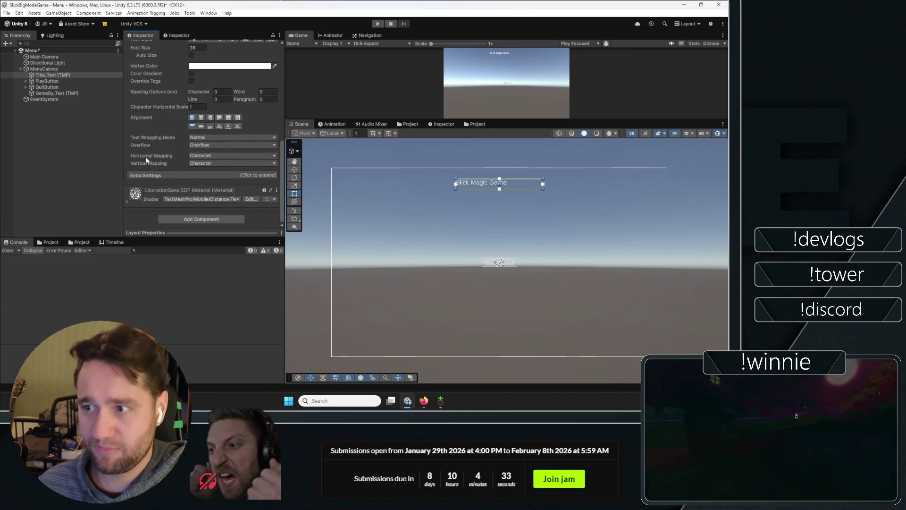
scroll(155, 117, "down", 5)
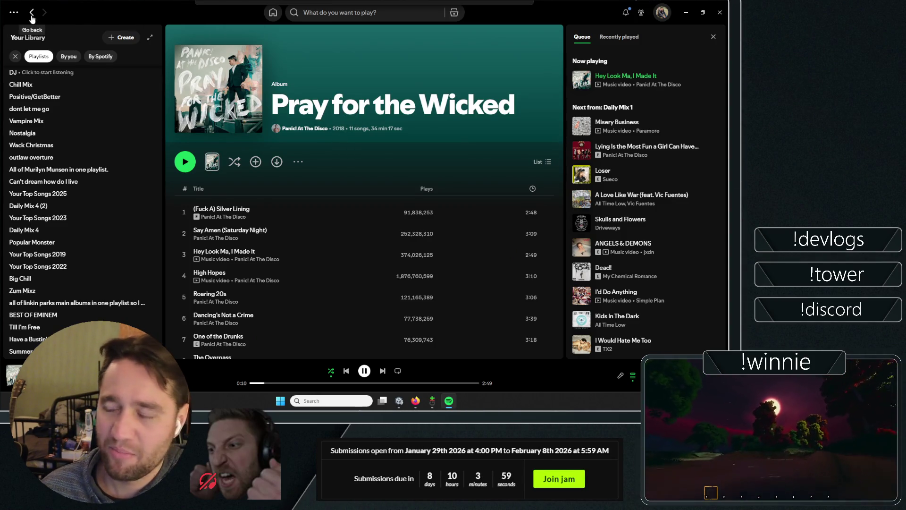
- Switch from Spotify back to the Unity editor with Alt+Tab
key("alt+Tab")
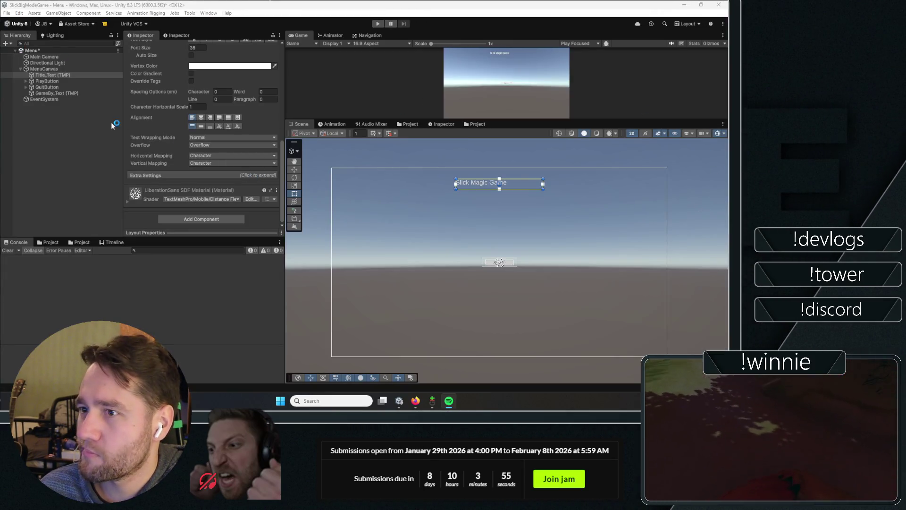
- Add a UI Panel under MenuCanvas named BG_Panel
left_click(46, 69)
right_click(46, 67)
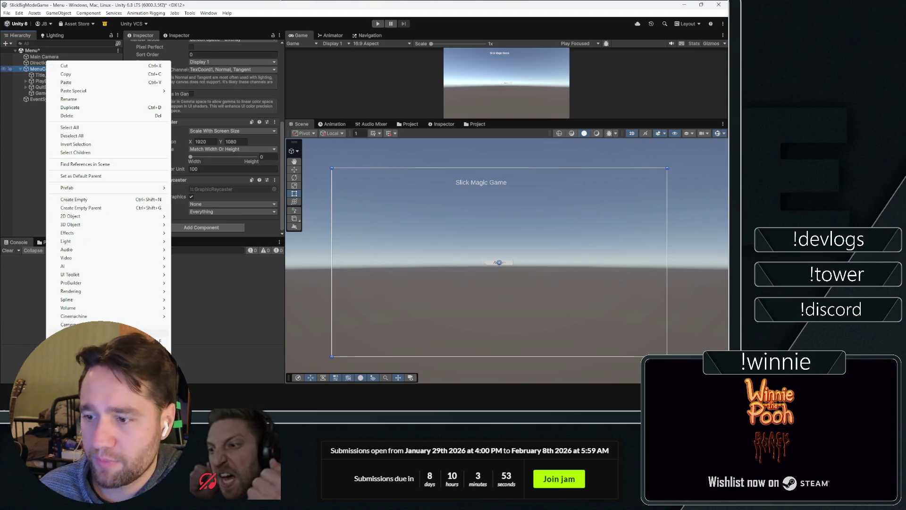
mouse_move(141, 349)
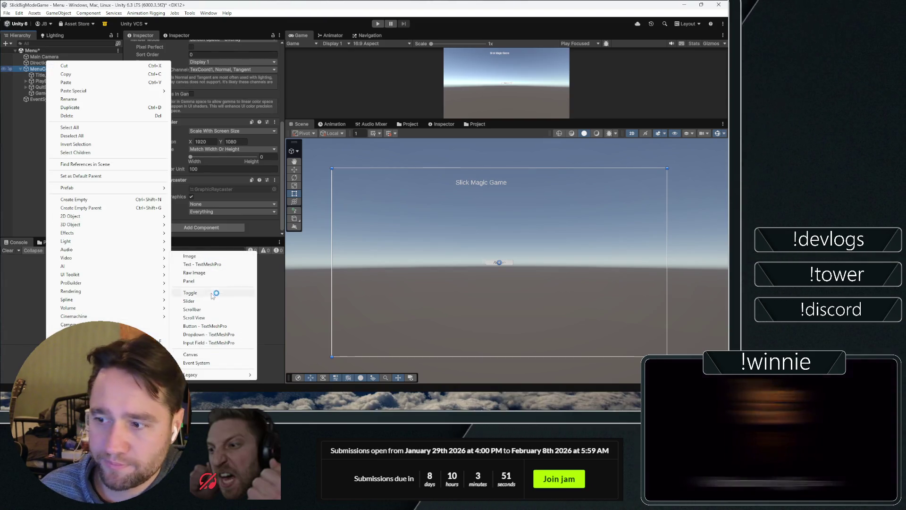
left_click(188, 281)
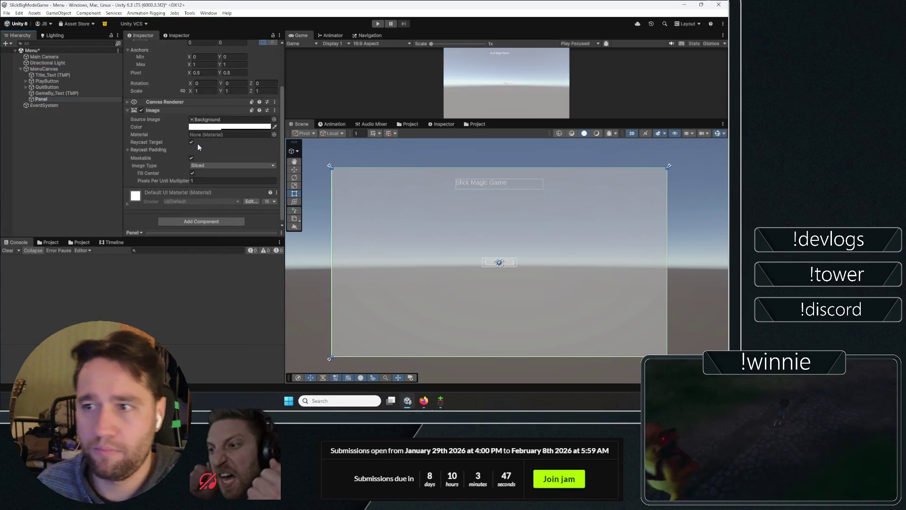
type("BG_")
key("Return")
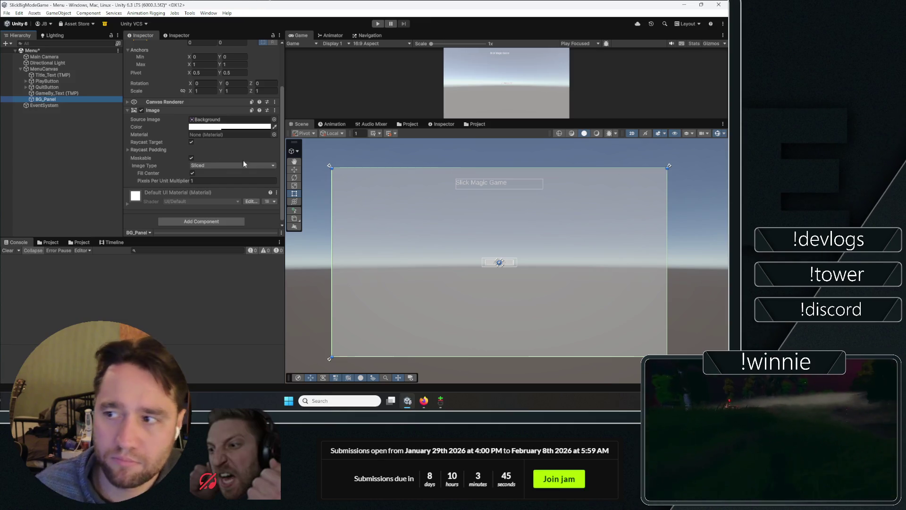
- Tint BG_Panel dark navy (1E1E3A) and move it first under MenuCanvas, behind the text
left_click(260, 191)
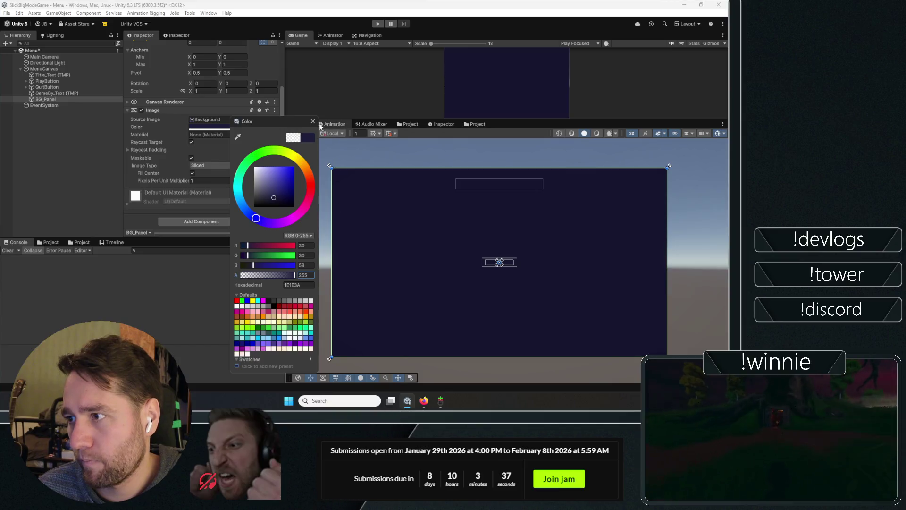
left_click(317, 121)
left_click_drag(77, 98, 80, 72)
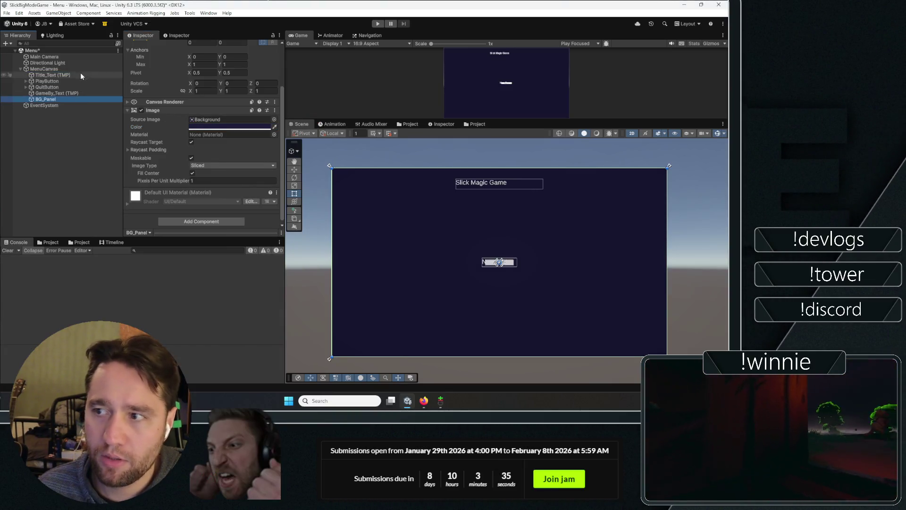
left_click(52, 160)
- Select Title_Text and open its Font Asset chooser
left_click(63, 81)
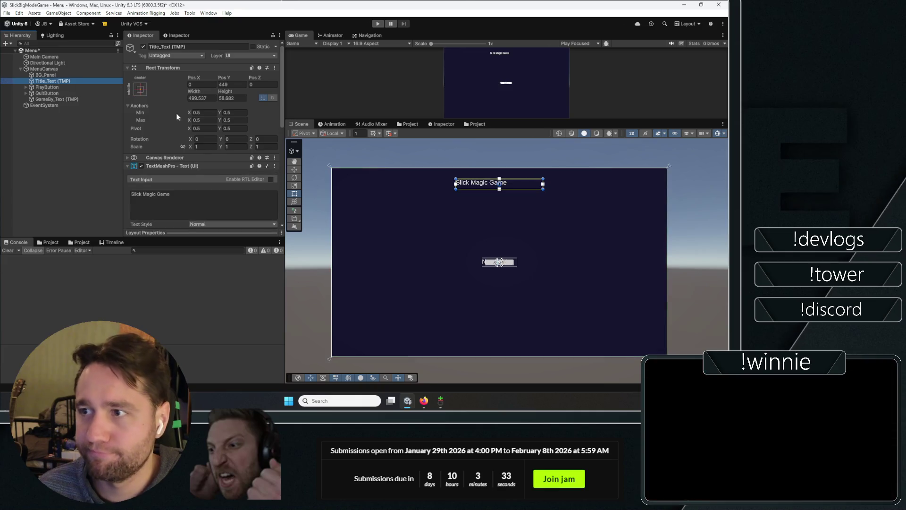
scroll(176, 113, "down", 5)
left_click(274, 118)
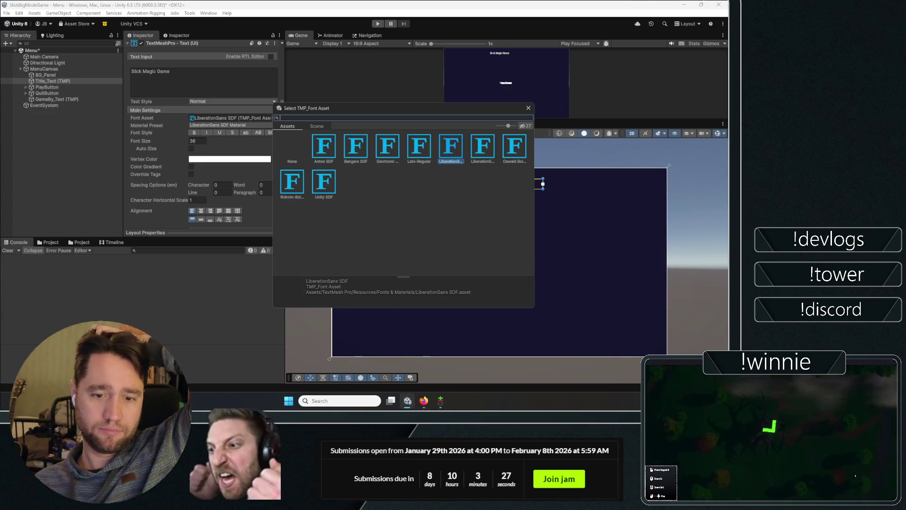
- Close the font chooser keeping LiberationSans SDF, and open DaFont from the browser's 'free font' results
key("Escape")
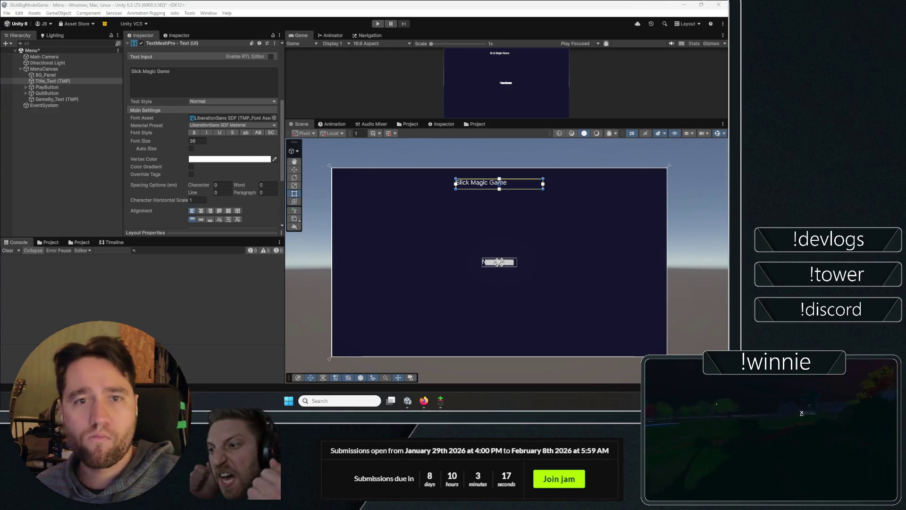
key("alt+Tab")
left_click(23, 23)
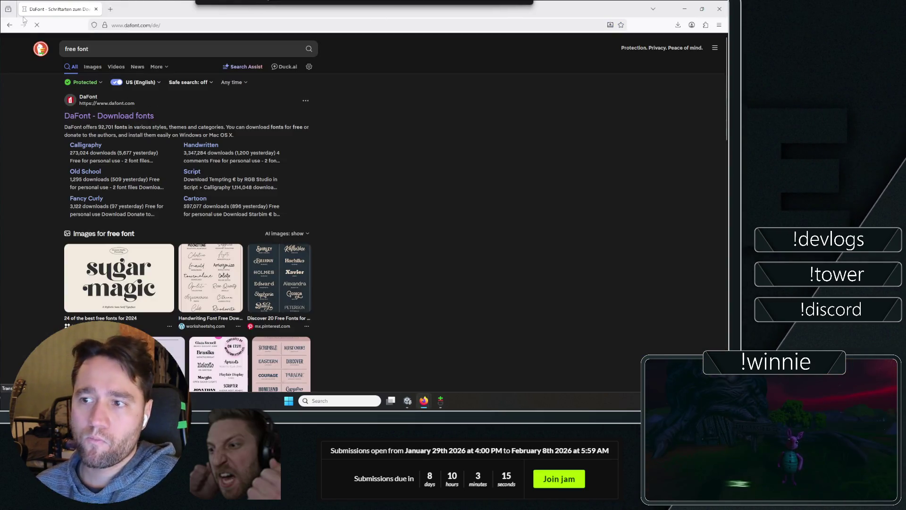
- Accept DaFont's cookies, scroll the recently added fonts, and open the Extravagant > Western category
left_click(431, 270)
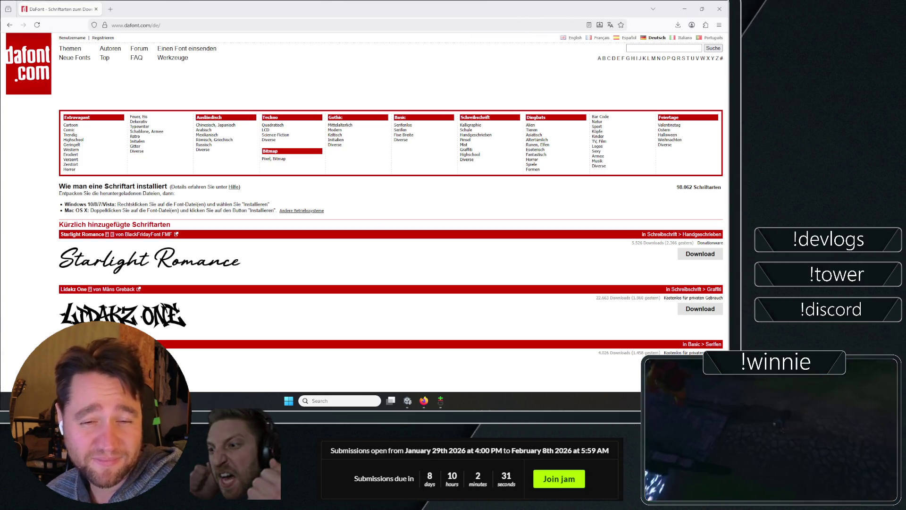
scroll(86, 289, "down", 5)
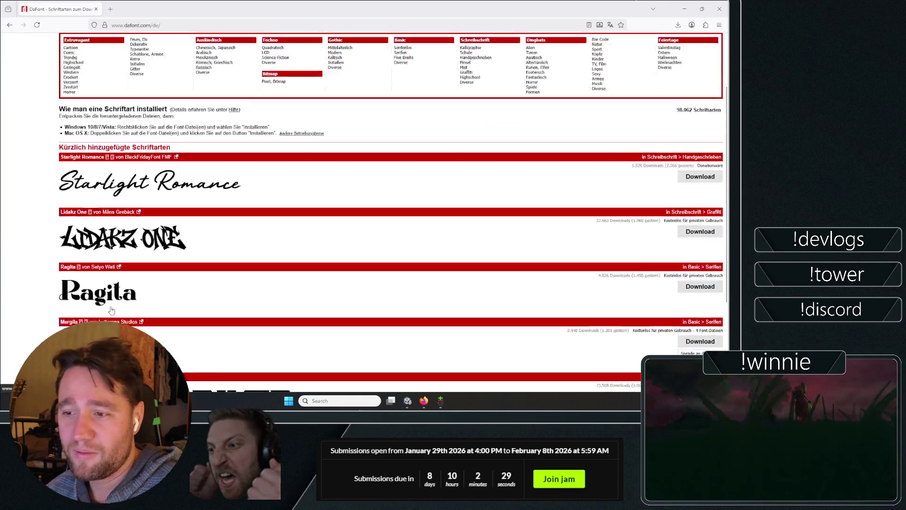
scroll(86, 288, "up", 5)
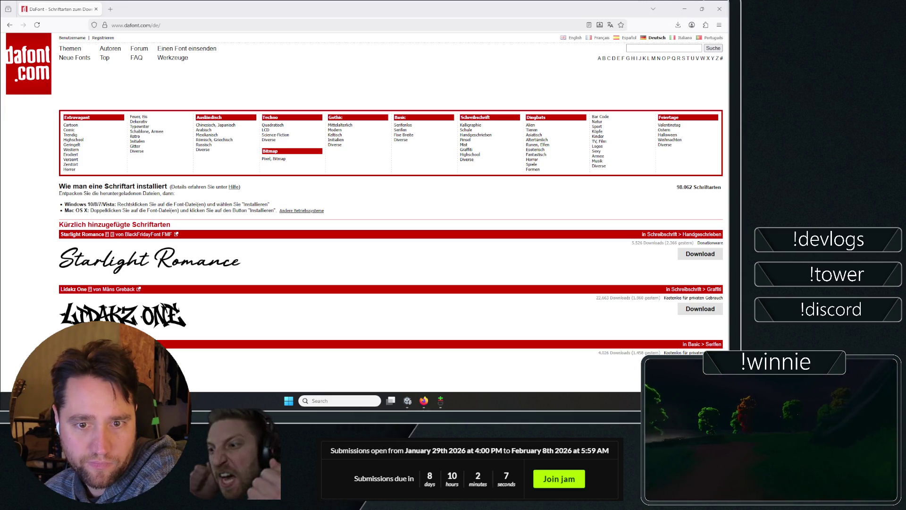
scroll(238, 160, "down", 4)
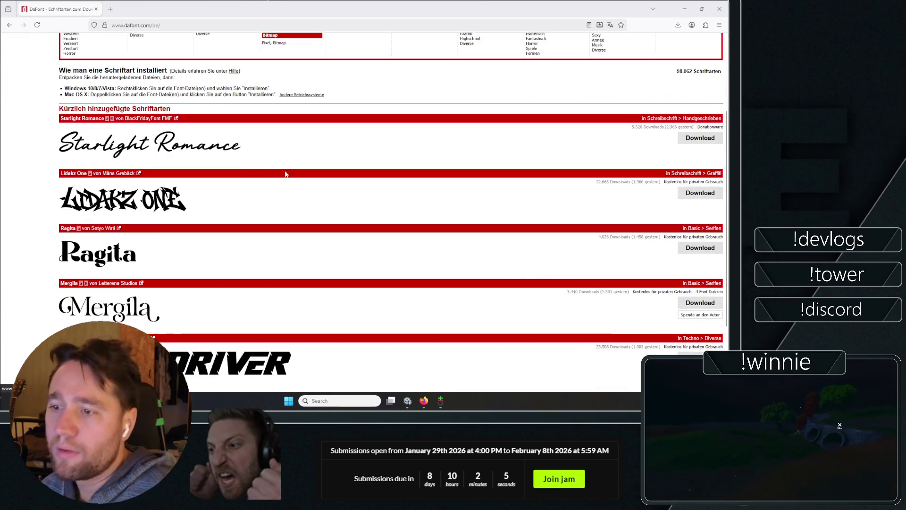
scroll(144, 167, "down", 1)
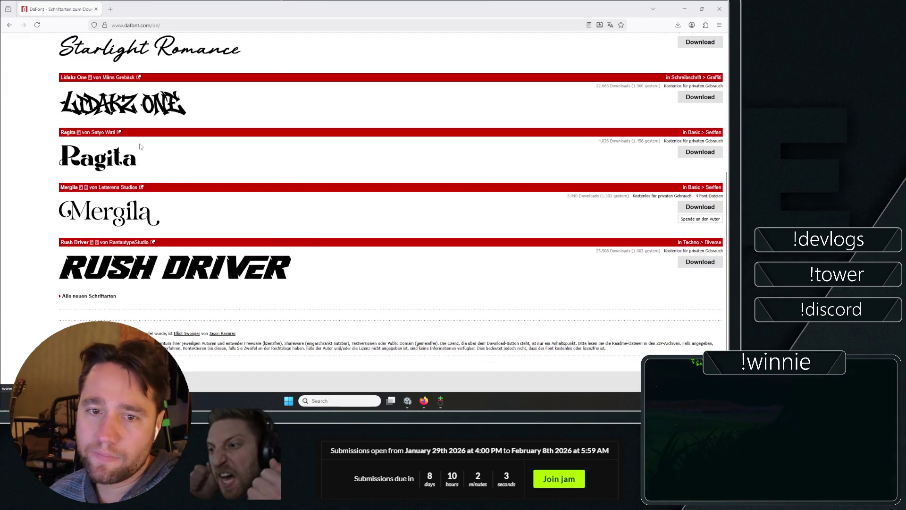
scroll(275, 241, "up", 5)
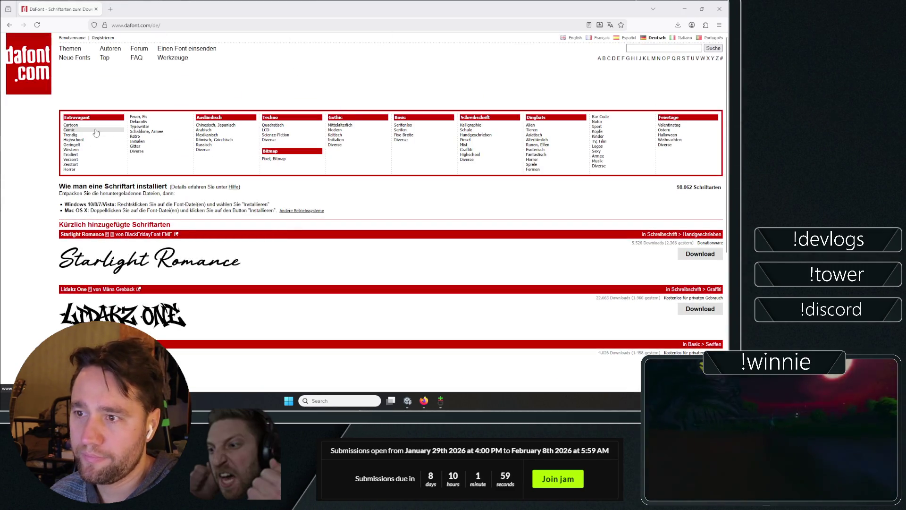
left_click(80, 152)
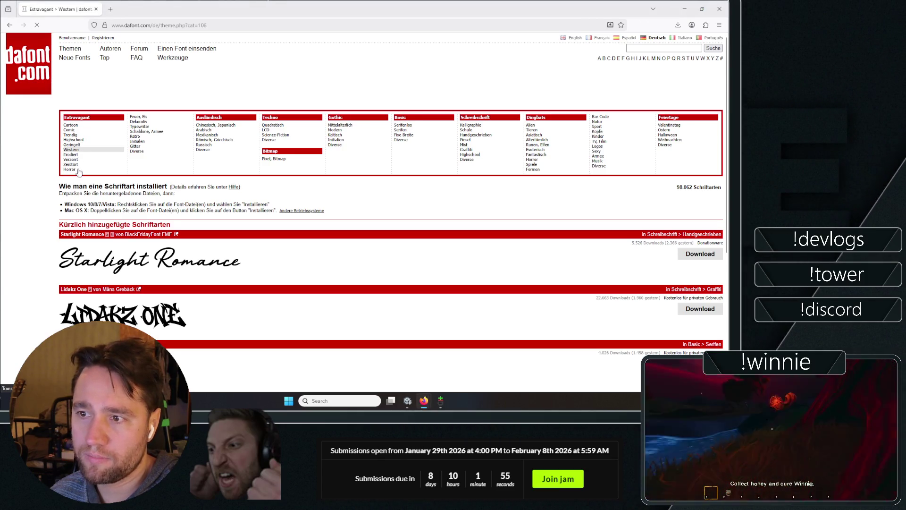
- Open the Extravagant > Horror fonts and open Melted Monster in a new tab
left_click(73, 170)
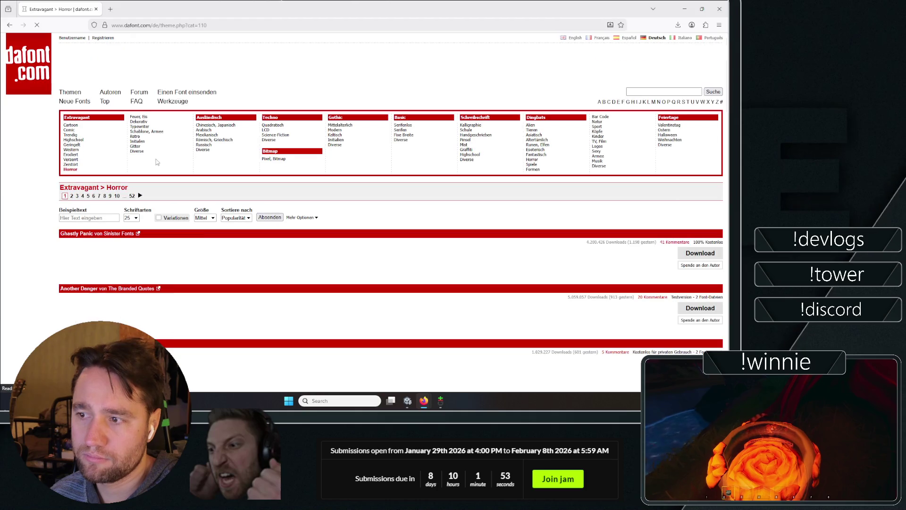
scroll(309, 182, "down", 6)
scroll(308, 183, "down", 4)
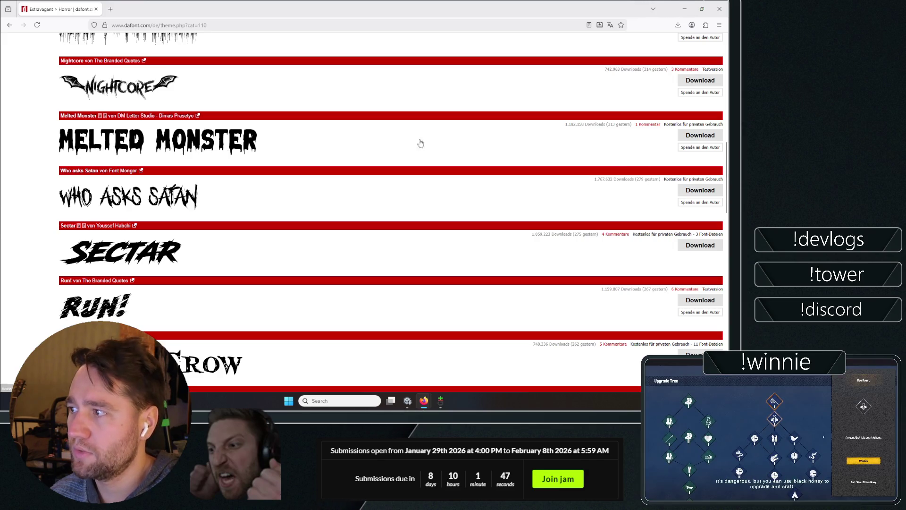
right_click(122, 149)
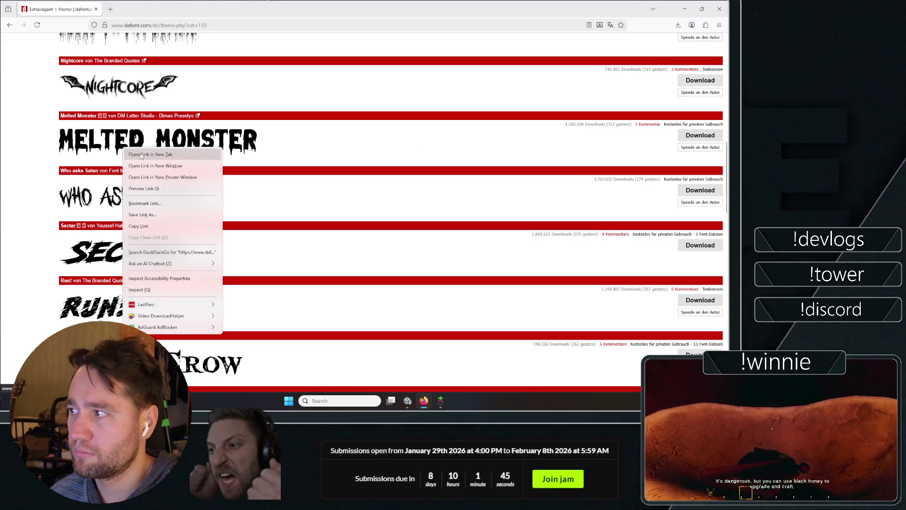
left_click(142, 152)
- Look through the Melted Monster font page
scroll(235, 144, "up", 2)
left_click(122, 5)
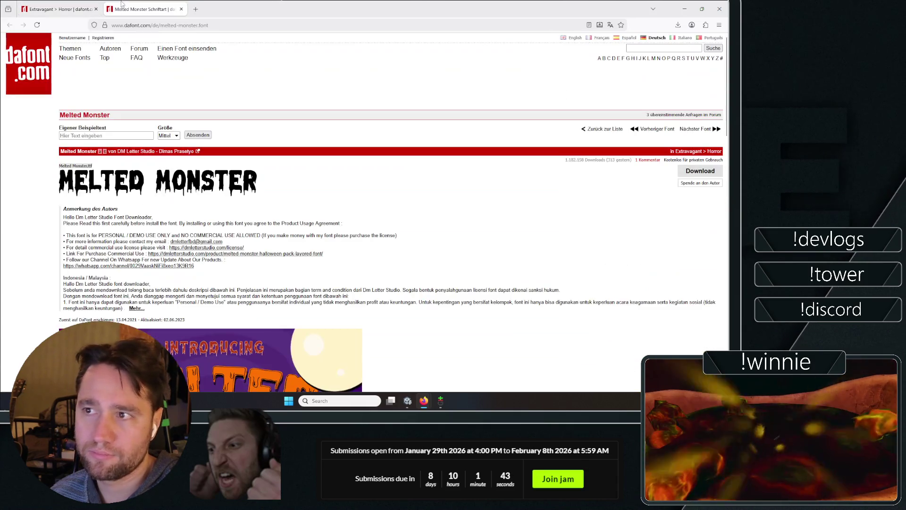
scroll(361, 246, "down", 3)
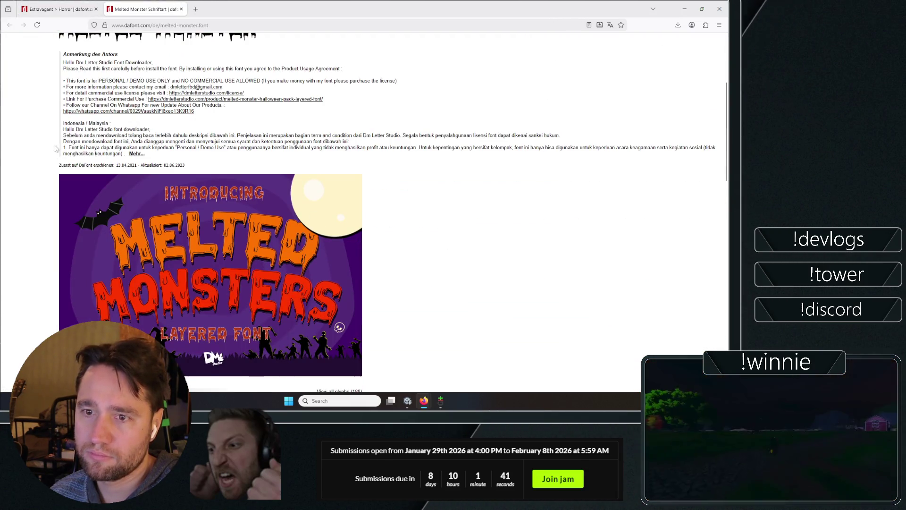
scroll(161, 184, "down", 3)
scroll(431, 233, "down", 2)
scroll(431, 250, "up", 10)
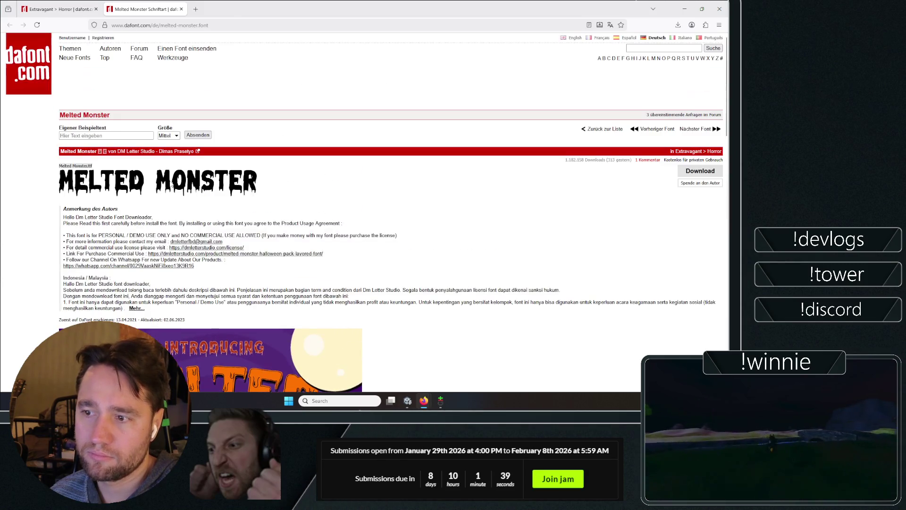
- Back on the Horror list, reveal the extra filter options (Mehr Optionen)
left_click(60, 5)
scroll(65, 169, "up", 5)
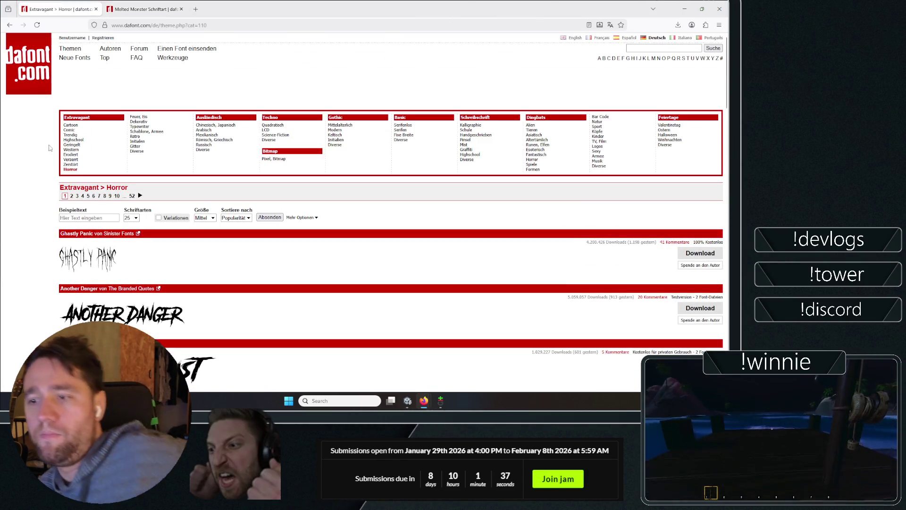
scroll(236, 182, "down", 1)
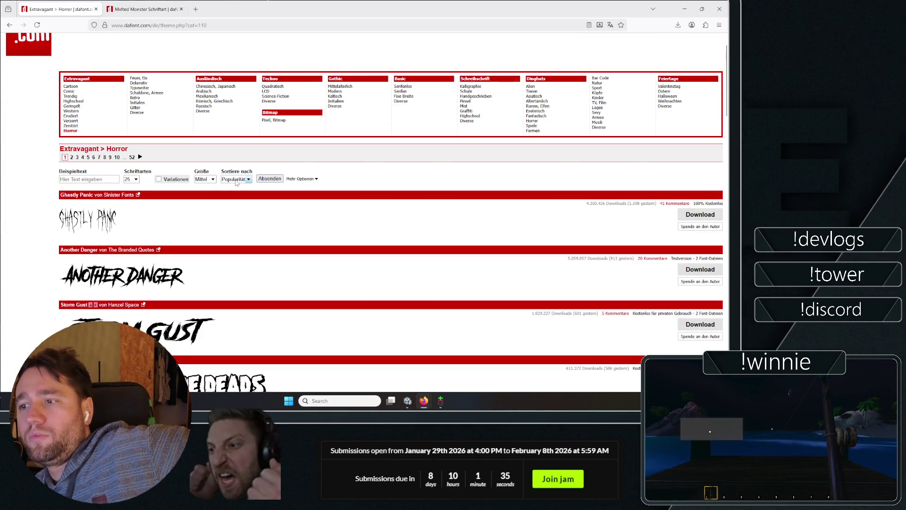
left_click(300, 179)
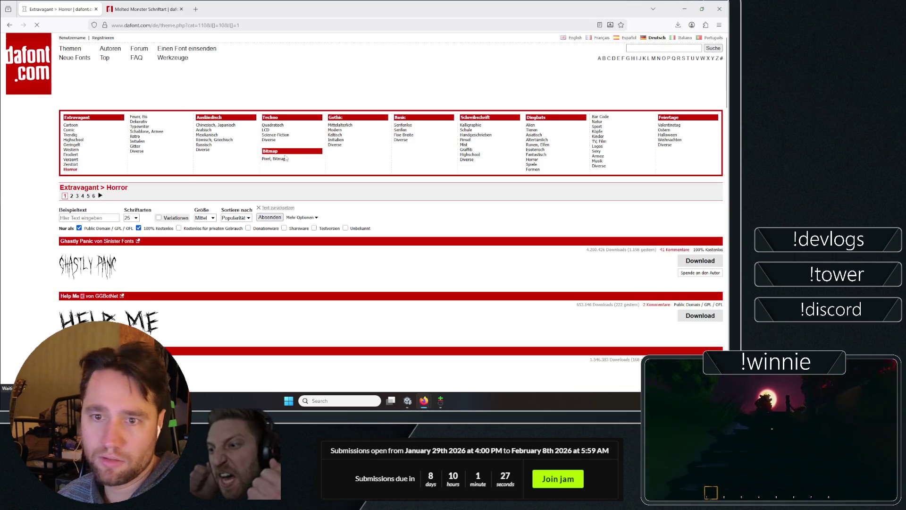
- Open the Shlop font in a background tab from the Horror list
scroll(122, 211, "down", 4)
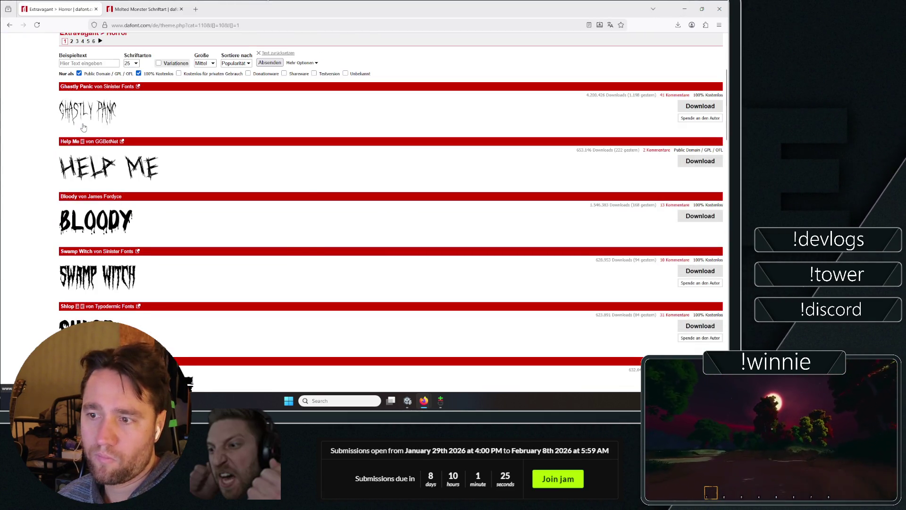
scroll(85, 199, "down", 1)
scroll(85, 198, "down", 3)
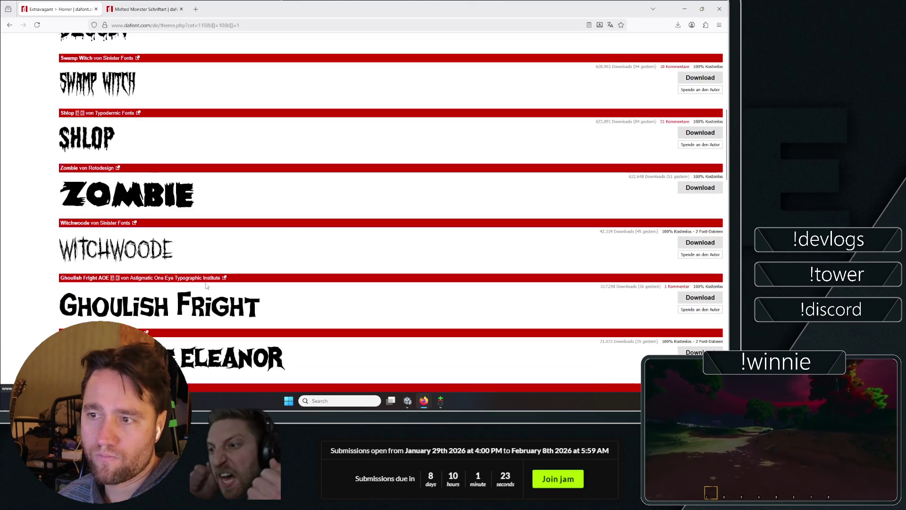
right_click(87, 143)
left_click(114, 149)
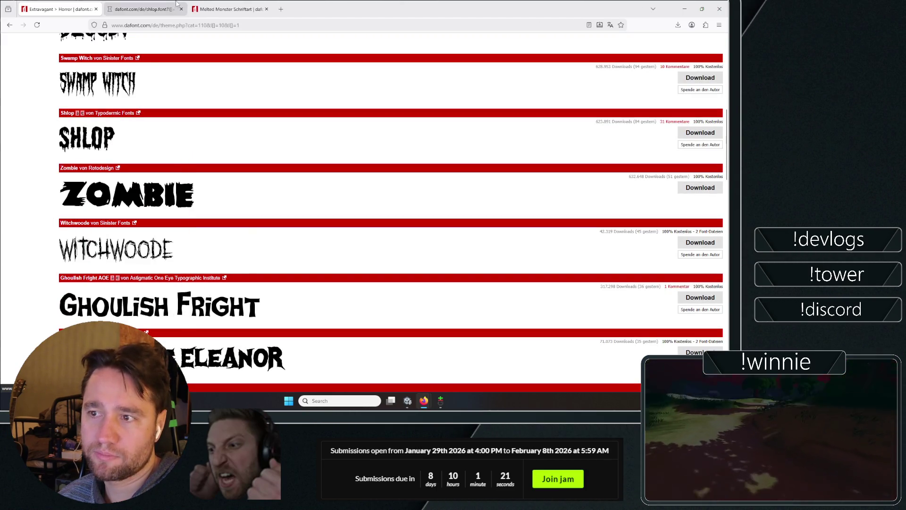
- Compare the Melted Monster and Shlop pages, then close Melted Monster
left_click(231, 9)
left_click(141, 9)
left_click(226, 9)
left_click(267, 9)
- Scroll back through the Extravagant > Horror font list
left_click(62, 9)
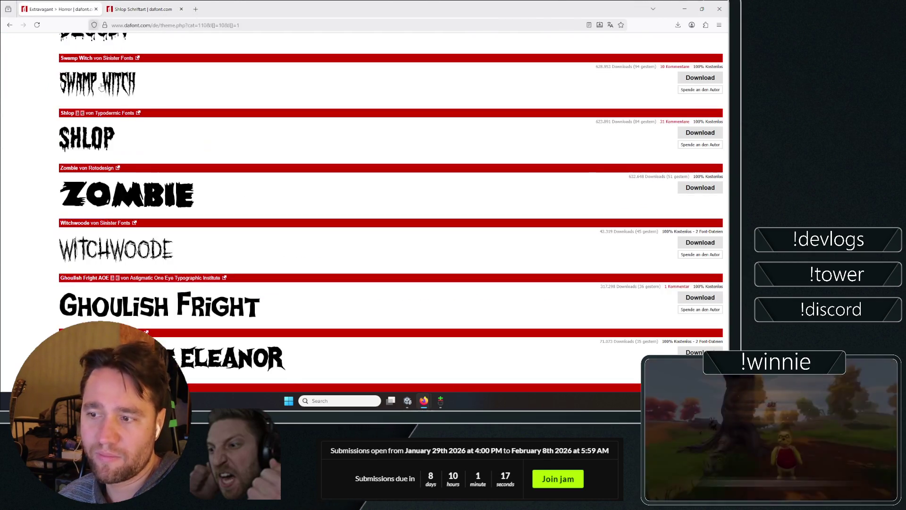
scroll(48, 197, "up", 5)
scroll(48, 197, "down", 10)
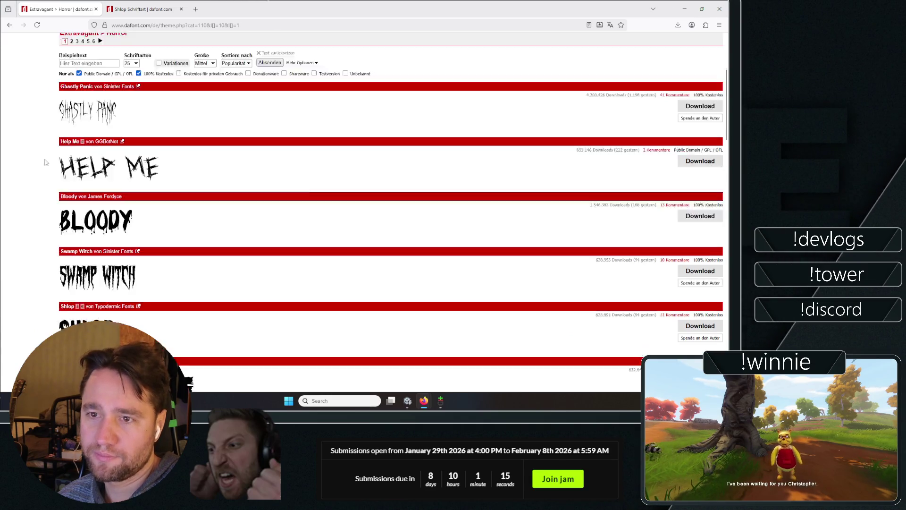
scroll(43, 165, "down", 5)
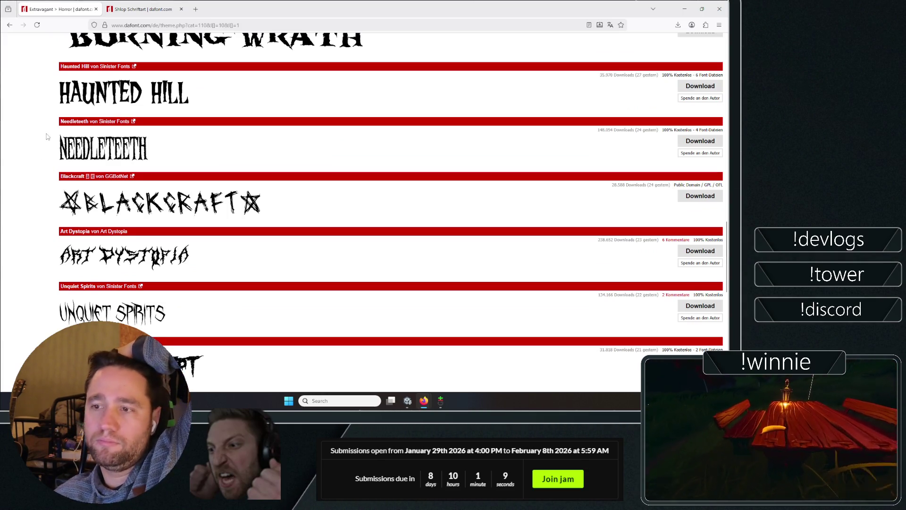
scroll(45, 128, "down", 10)
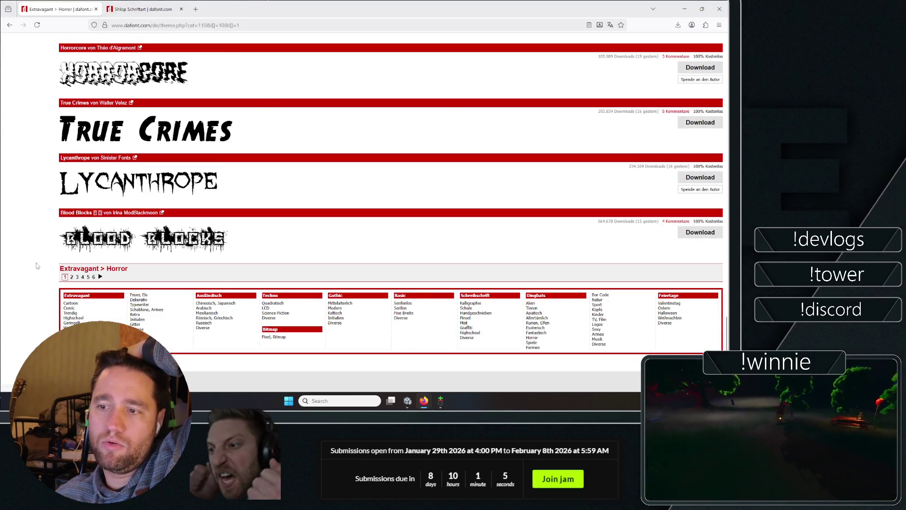
scroll(53, 97, "up", 20)
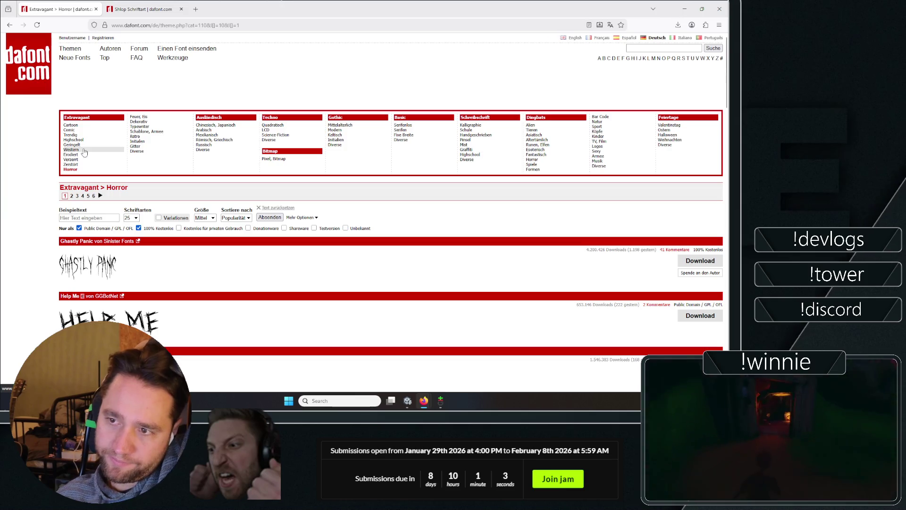
- Browse the Western fonts and open Kirsty in a new tab to preview it
left_click(71, 150)
scroll(26, 153, "down", 4)
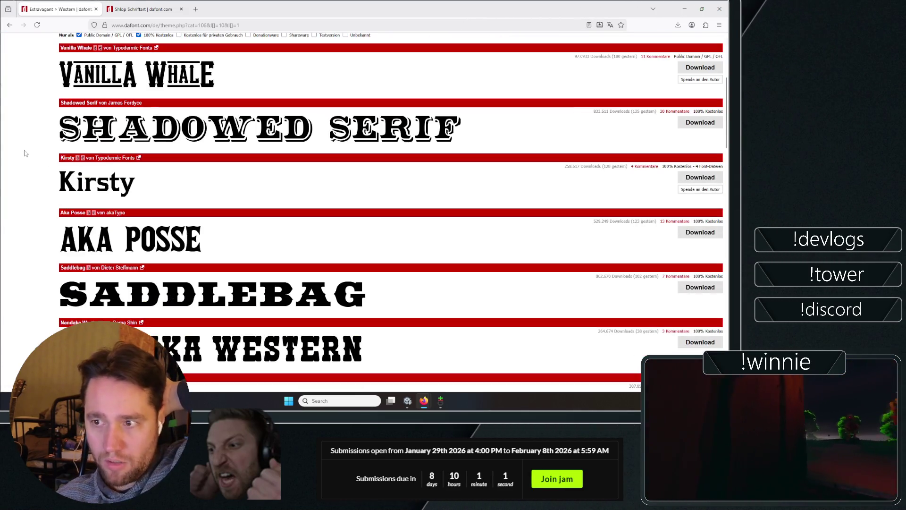
right_click(107, 192)
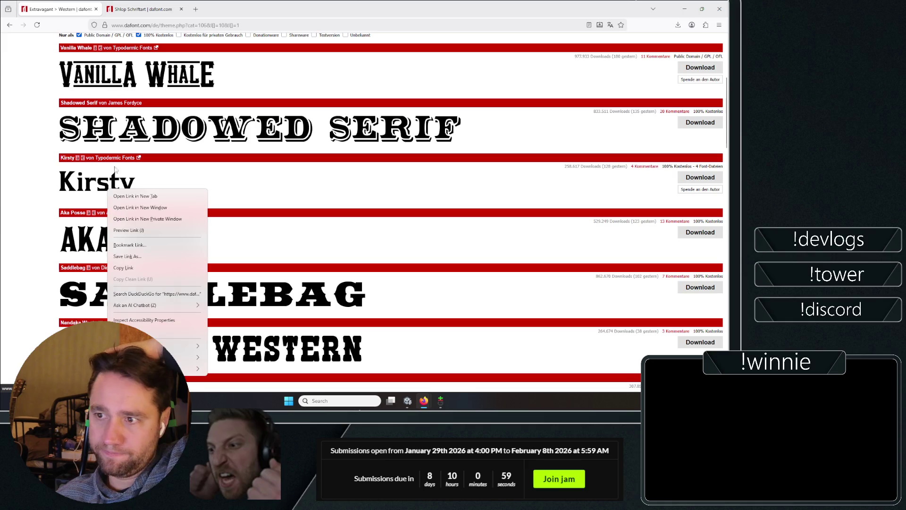
left_click(130, 198)
scroll(26, 167, "down", 5)
scroll(29, 168, "down", 9)
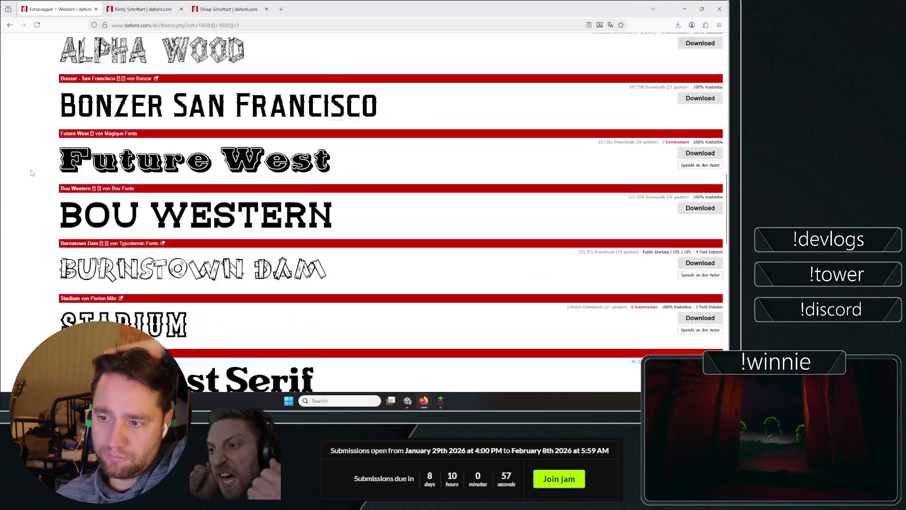
key("ctrl+Tab")
scroll(225, 276, "down", 10)
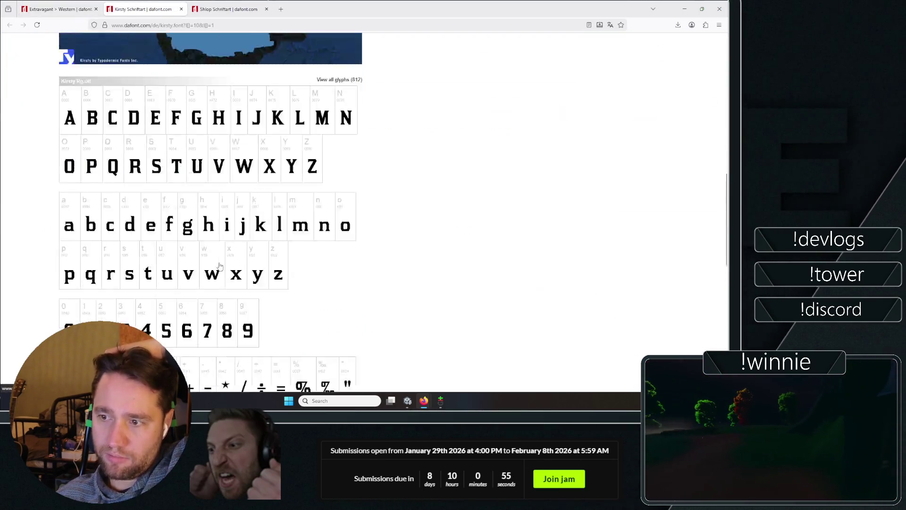
key("ctrl+shift+Tab")
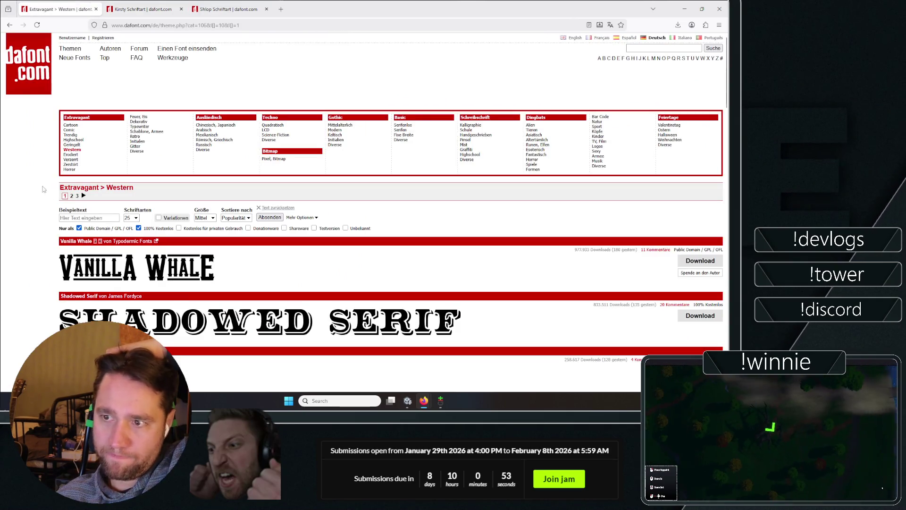
- Browse the Extravagant > Highschool fonts, then switch to the Trendig list
left_click(73, 140)
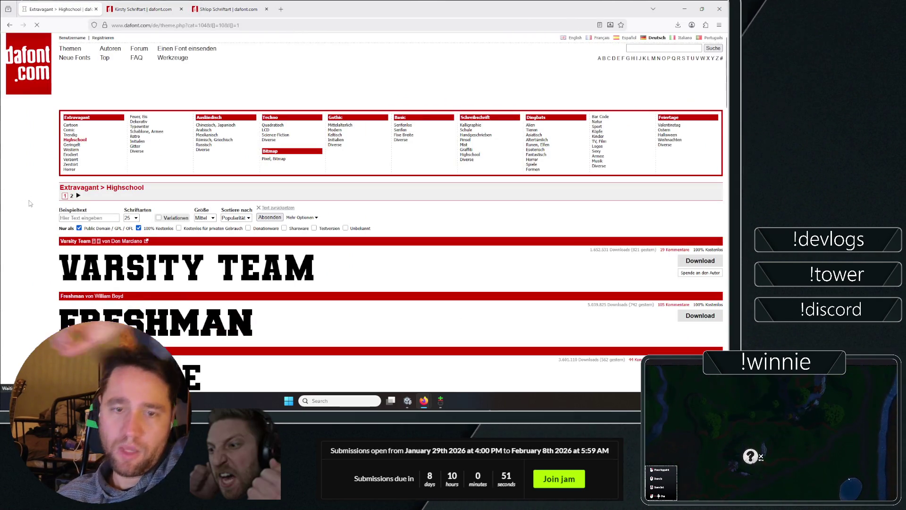
scroll(32, 207, "down", 1)
scroll(33, 208, "down", 10)
scroll(33, 207, "up", 12)
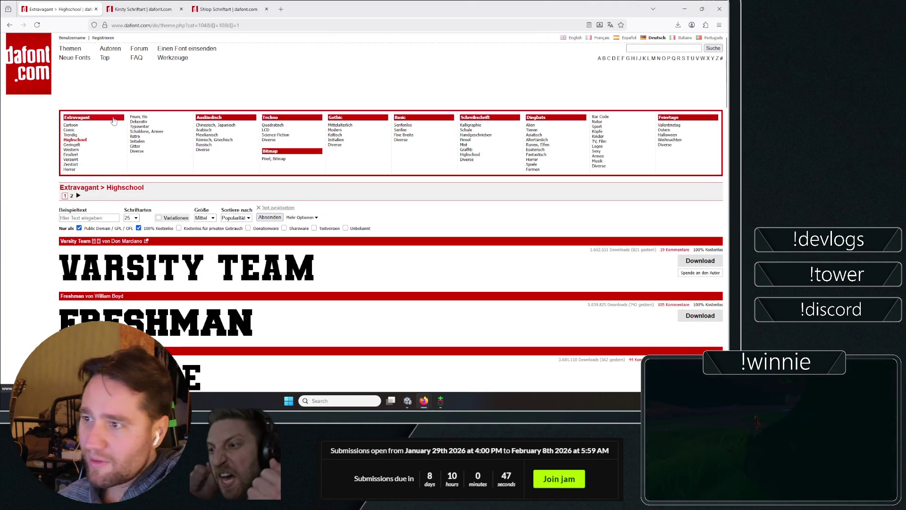
left_click(79, 136)
- Open Super Dream in a new tab, then close it again
scroll(40, 249, "down", 5)
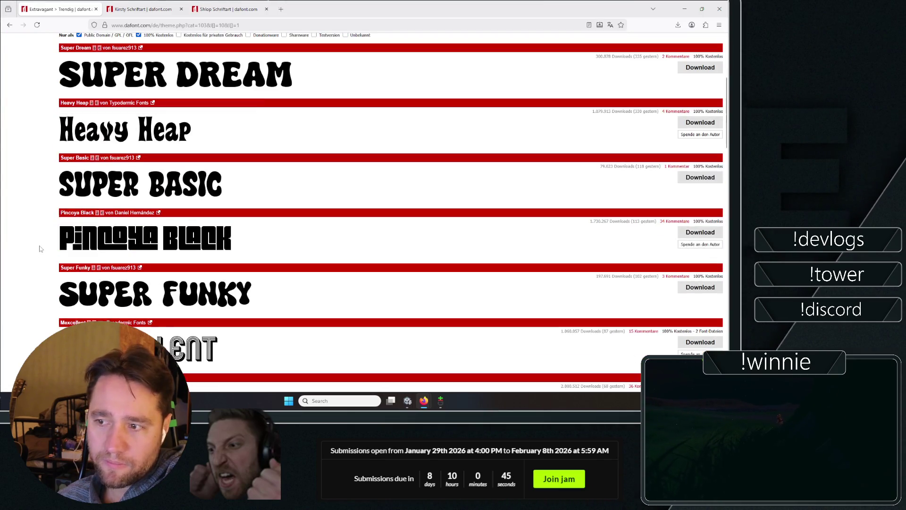
right_click(110, 73)
left_click(136, 77)
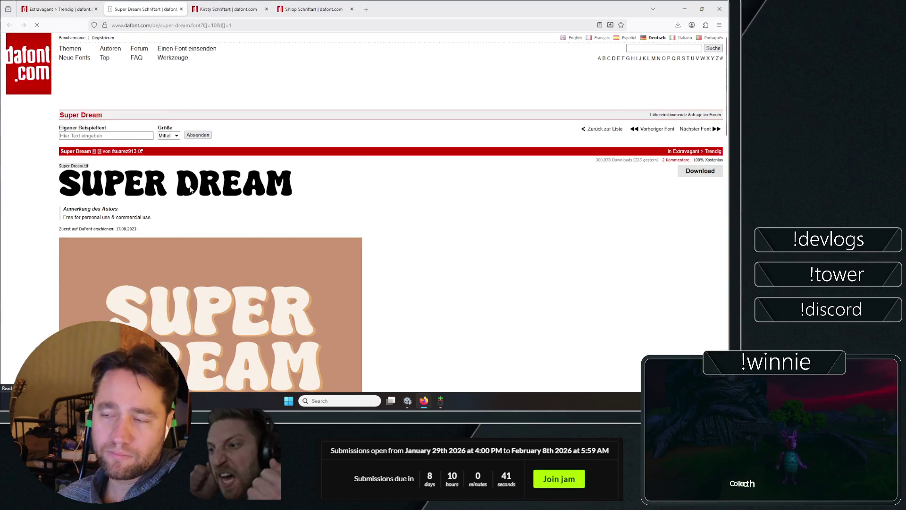
scroll(190, 189, "down", 10)
middle_click(411, 261)
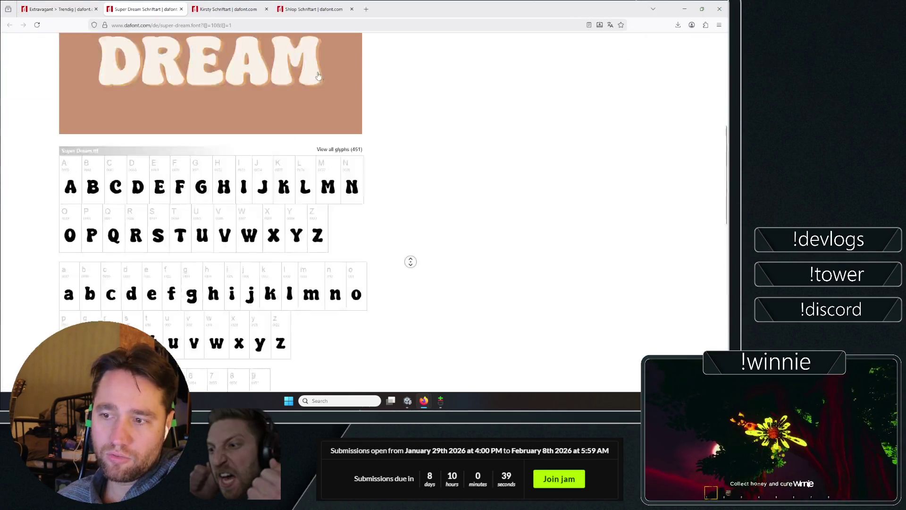
key("ctrl+w")
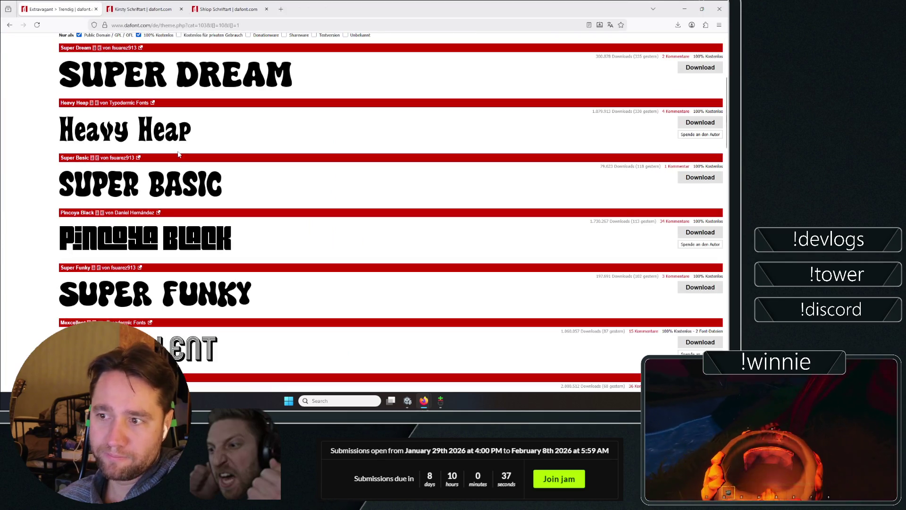
- Open Heavy Heap in a new tab and scroll through its glyph chart
right_click(131, 134)
left_click(146, 138)
scroll(411, 323, "down", 4)
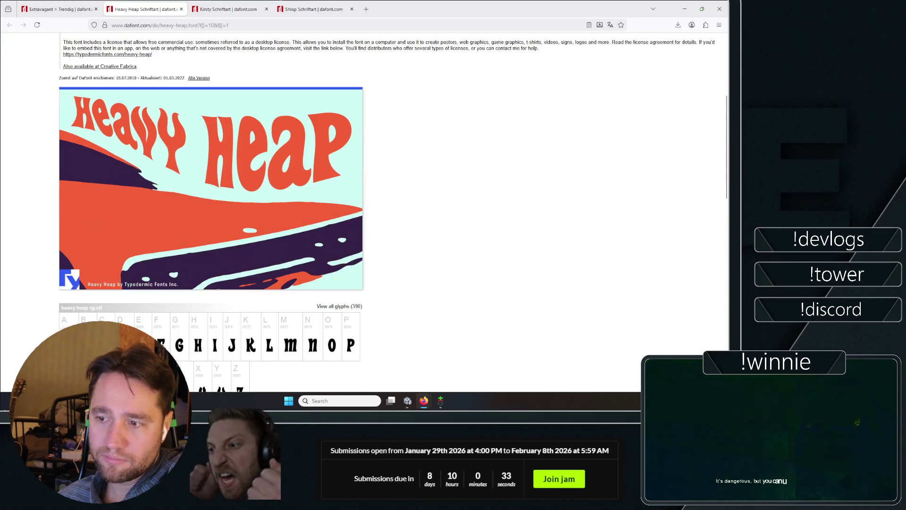
scroll(411, 324, "up", 3)
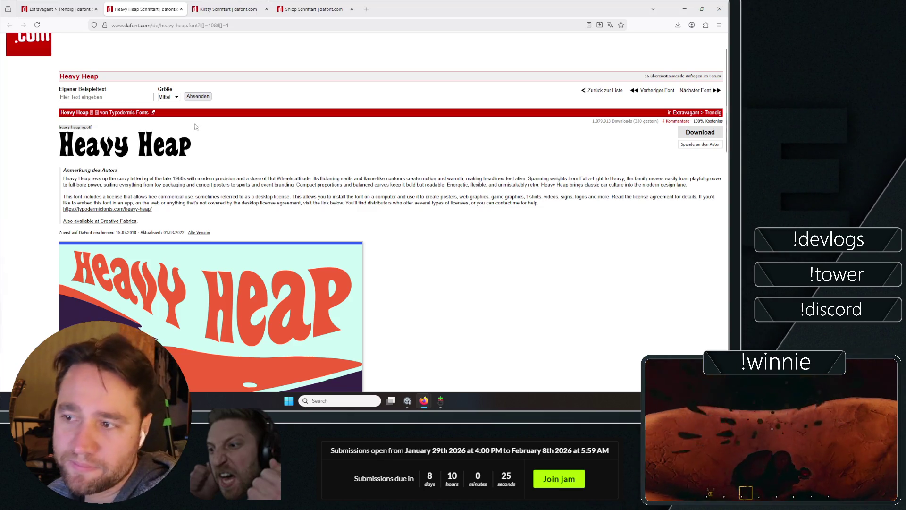
scroll(16, 162, "down", 3)
scroll(7, 169, "down", 5)
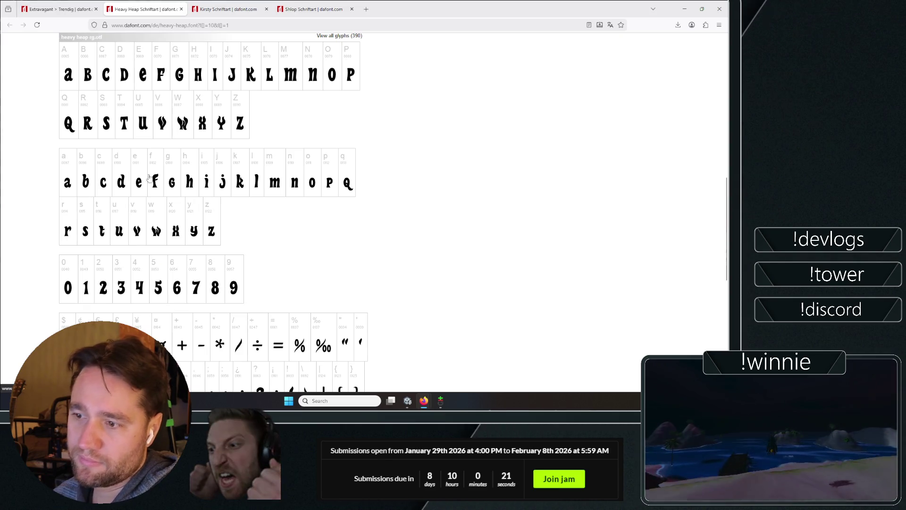
scroll(233, 243, "up", 1)
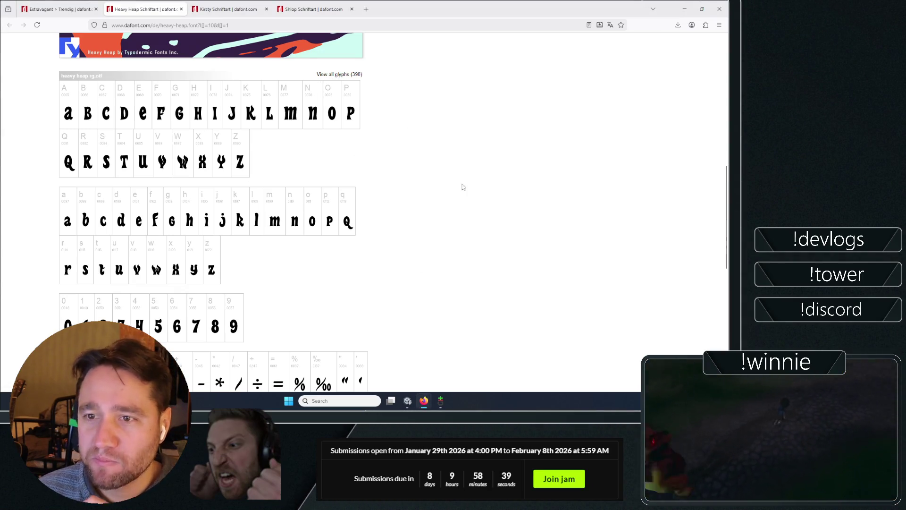
scroll(462, 187, "down", 6)
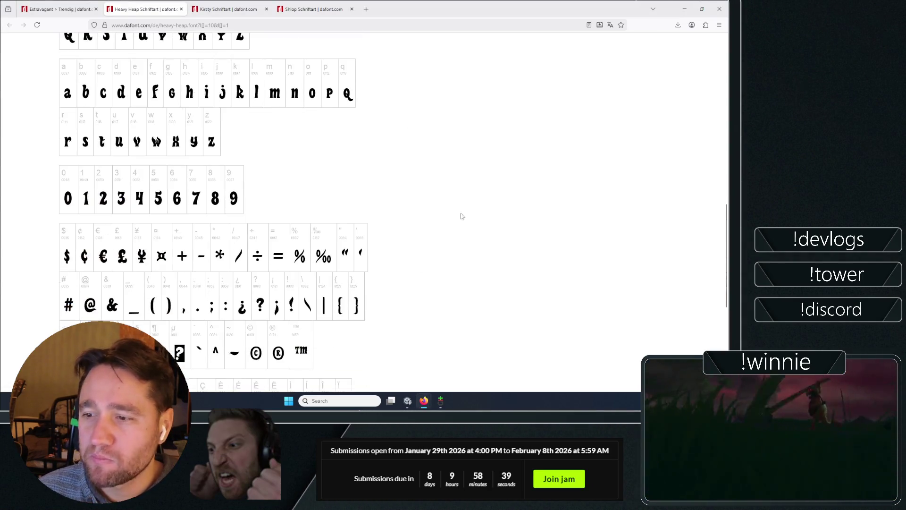
- Open Super Funky from the Trendig list in a new tab, then bring the itch.io game window forward
left_click(89, 4)
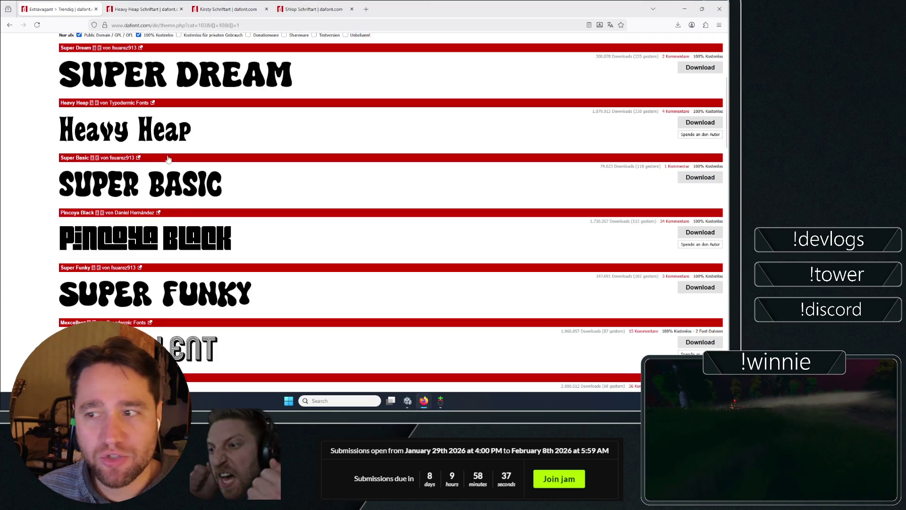
scroll(31, 219, "down", 1)
scroll(26, 207, "down", 2)
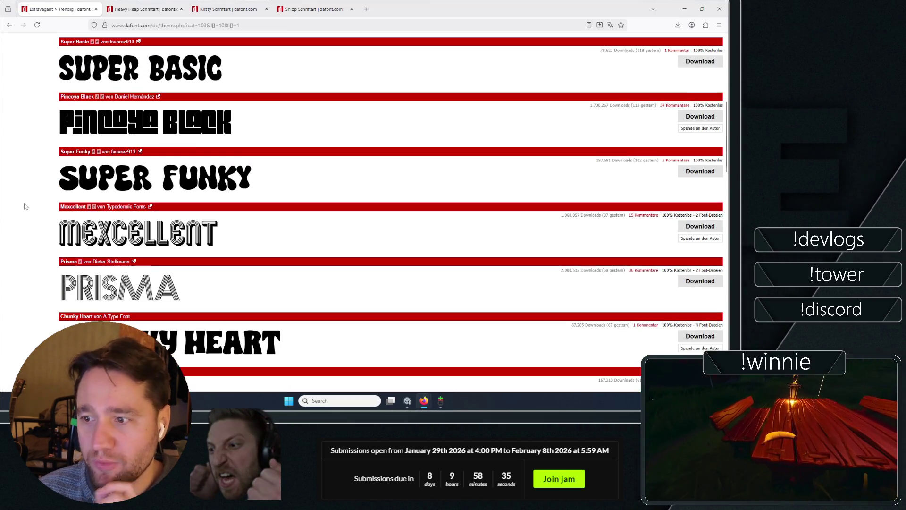
scroll(19, 196, "down", 2)
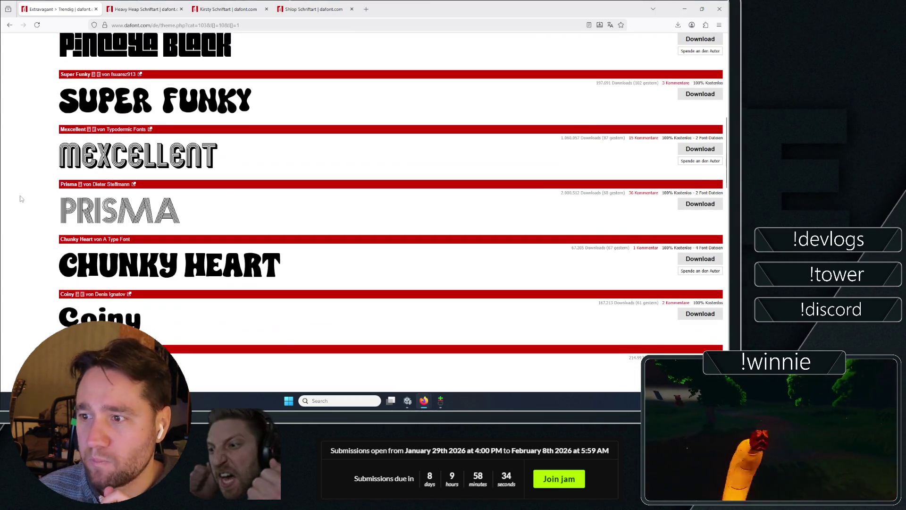
right_click(99, 102)
left_click(123, 108)
left_click(137, 7)
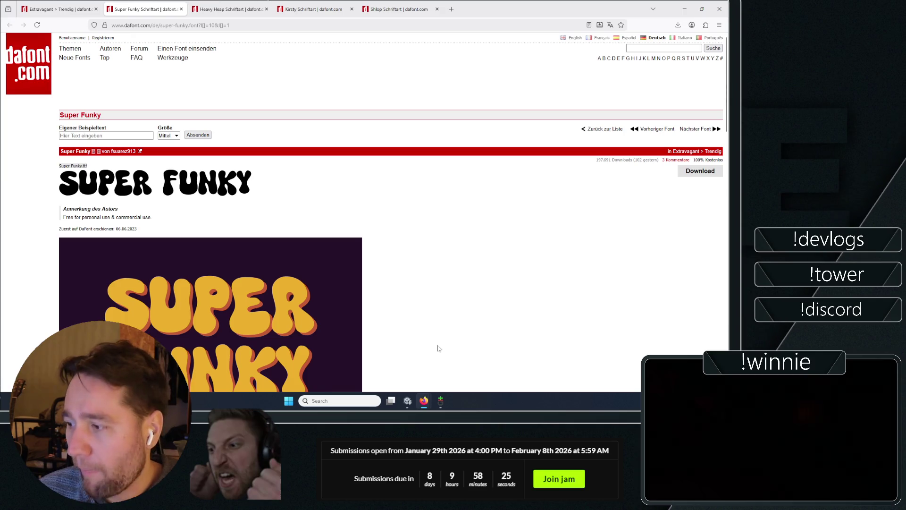
mouse_move(427, 405)
left_click(415, 363)
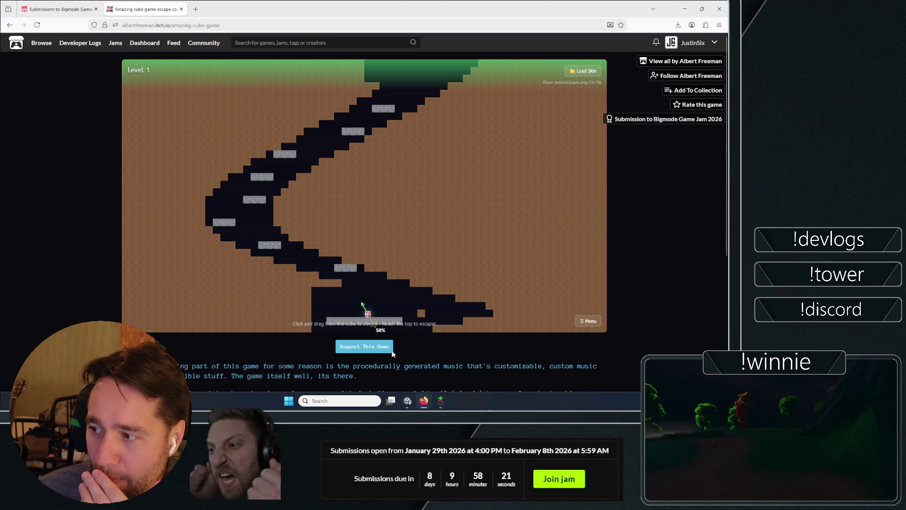
- Sling the cube along the bottom platform and up to the higher ledges
left_click_drag(368, 313, 400, 368)
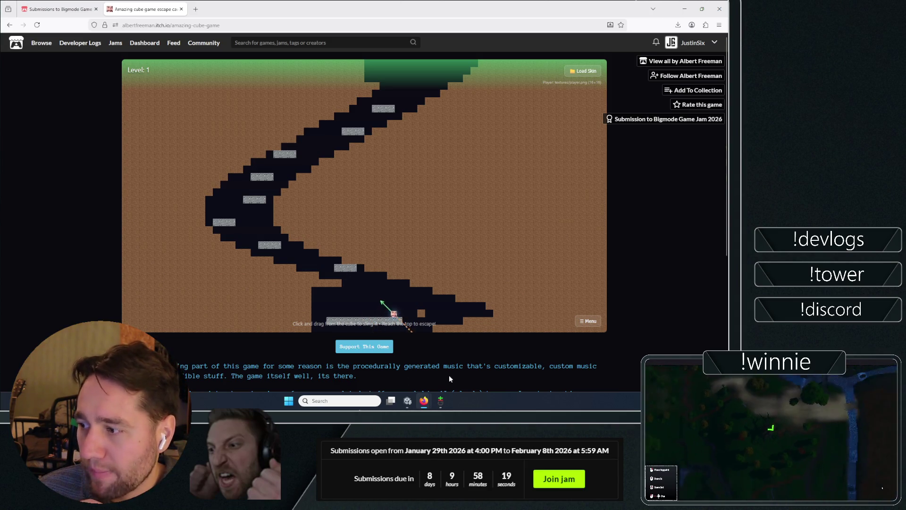
left_click_drag(384, 324, 418, 372)
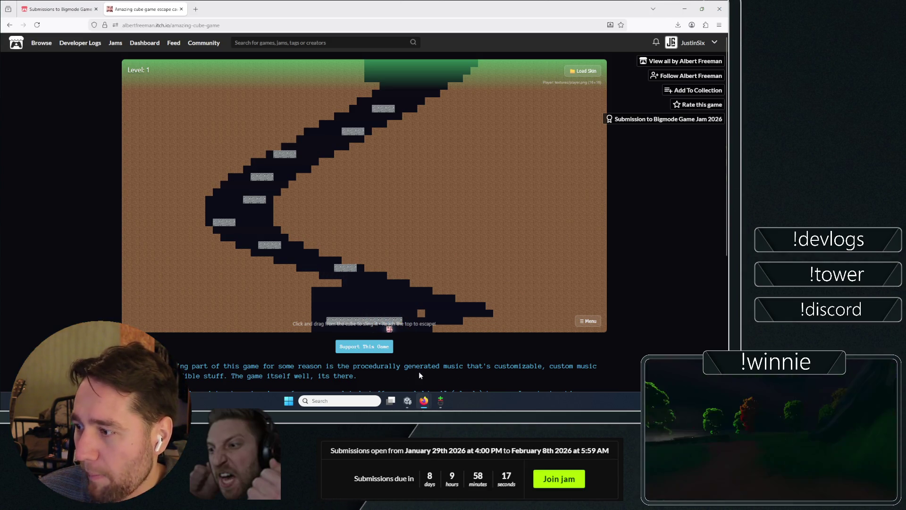
mouse_move(446, 403)
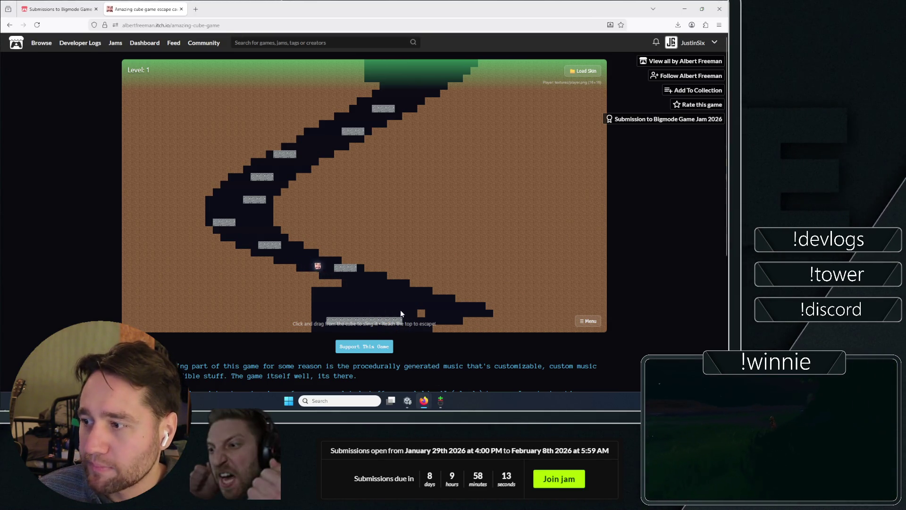
left_click_drag(402, 313, 450, 357)
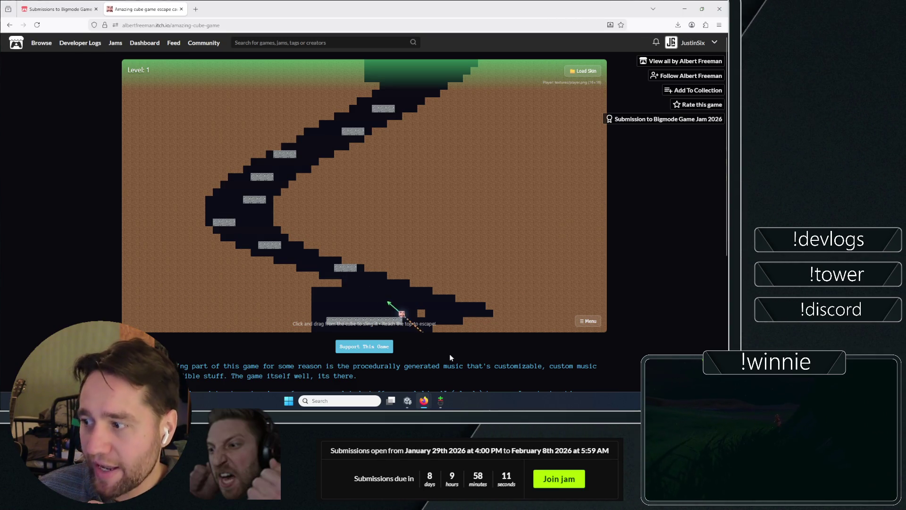
left_click_drag(266, 243, 259, 288)
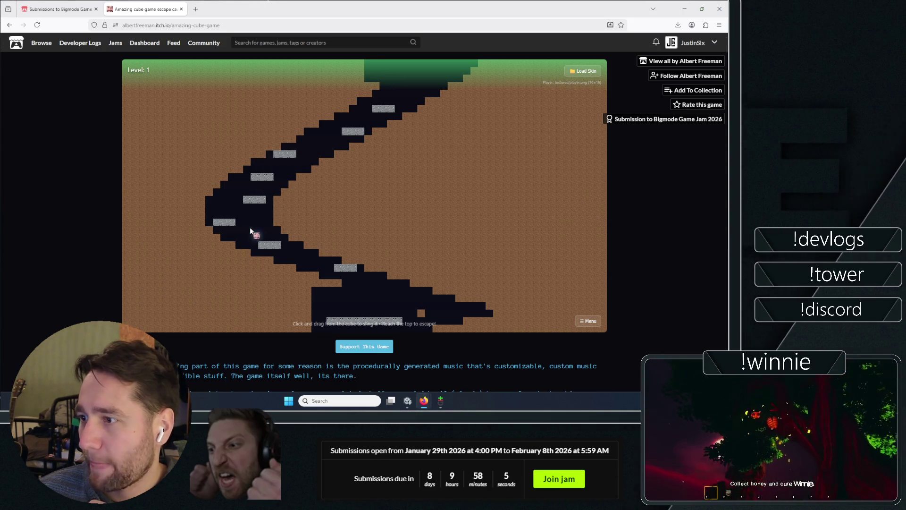
mouse_move(239, 246)
left_mouse_down()
mouse_move(196, 305)
mouse_move(207, 318)
left_mouse_up()
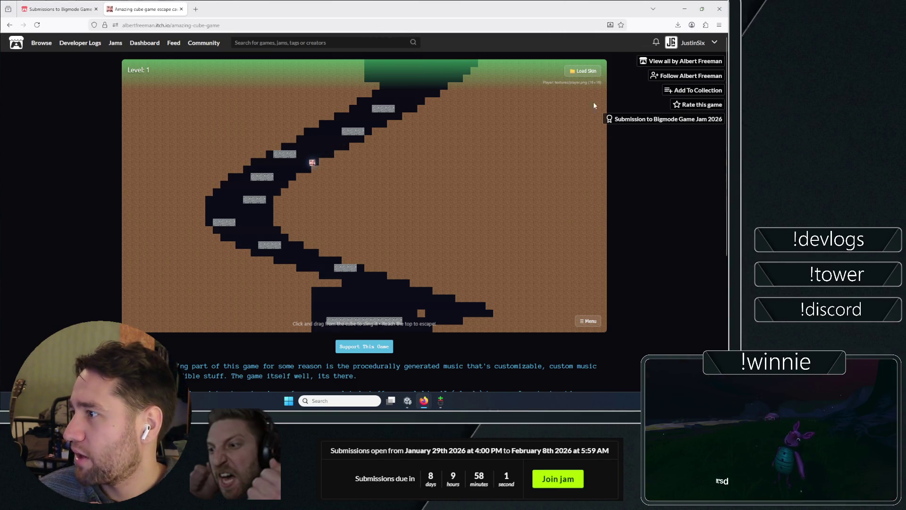
- Glance at the Bigmode Game Jam submissions, then launch the cube out the top exit into Level 2
left_click(73, 6)
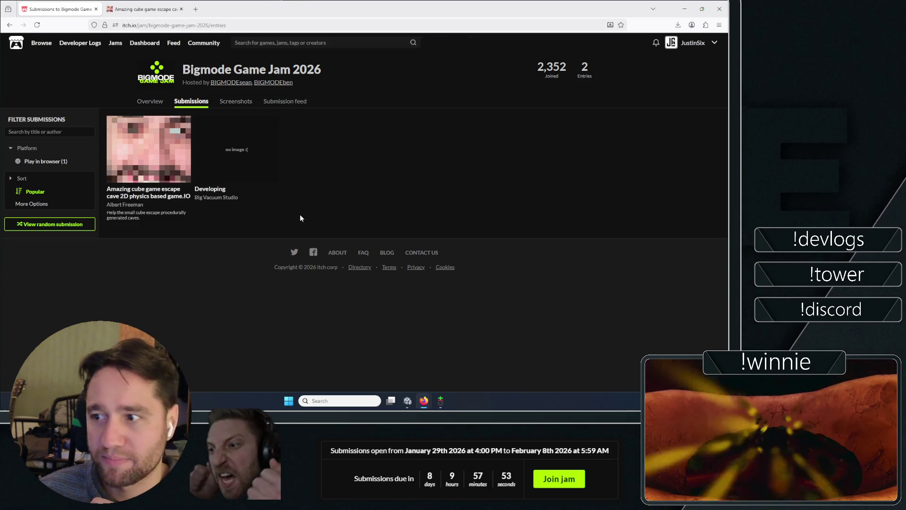
key("ctrl+Tab")
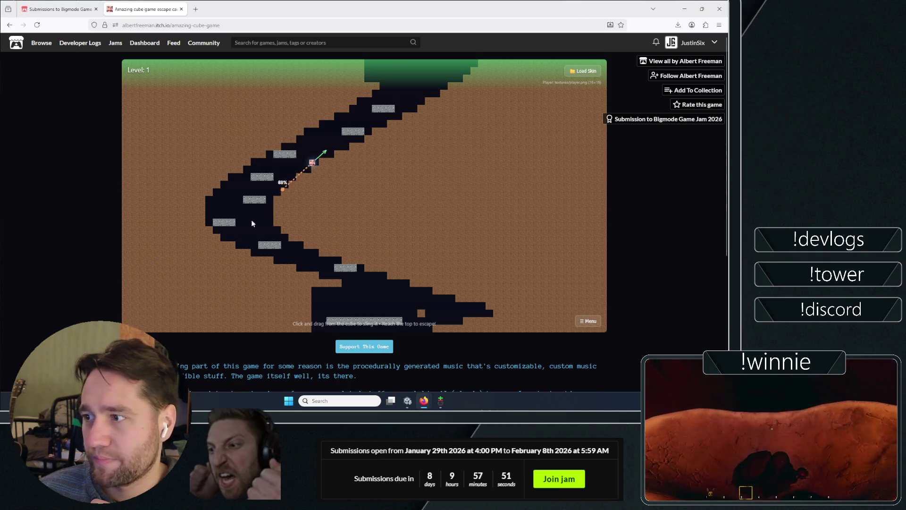
left_click_drag(299, 171, 217, 288)
mouse_move(336, 166)
left_mouse_down()
mouse_move(325, 163)
mouse_move(268, 219)
left_mouse_up()
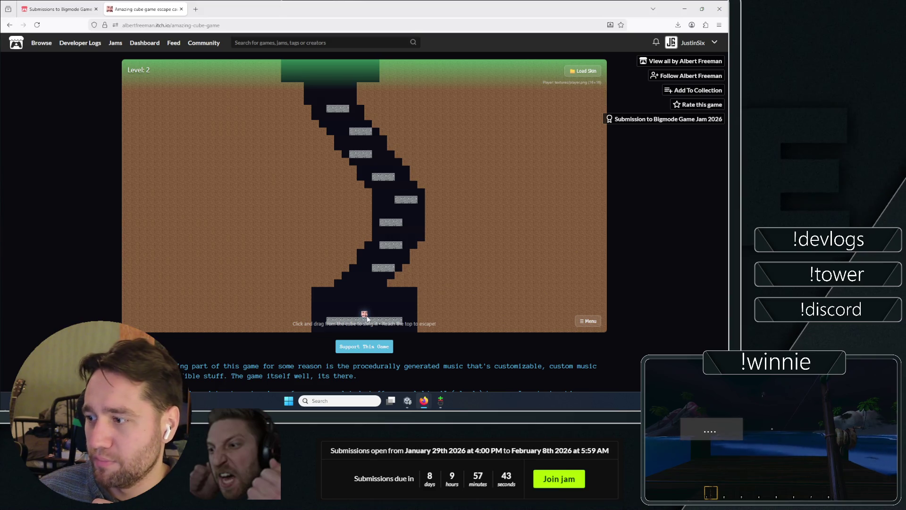
left_click_drag(361, 369, 361, 367)
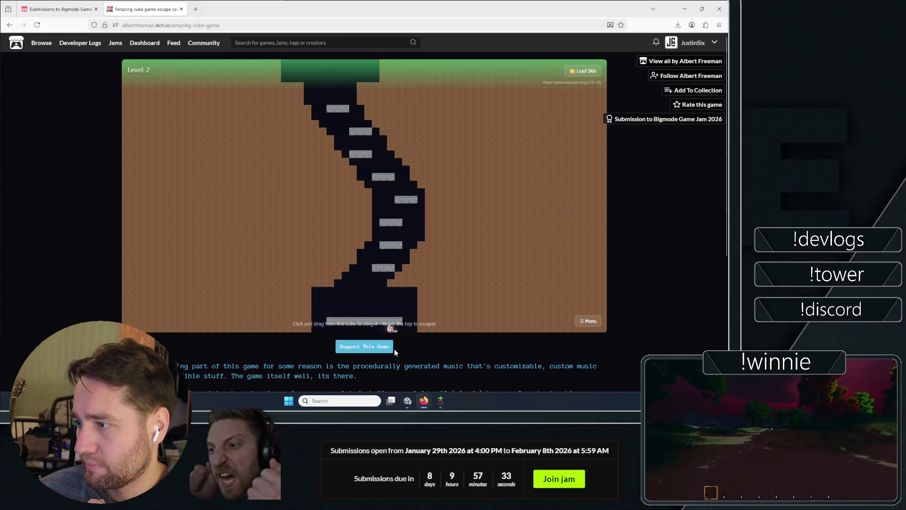
left_click_drag(405, 382, 415, 380)
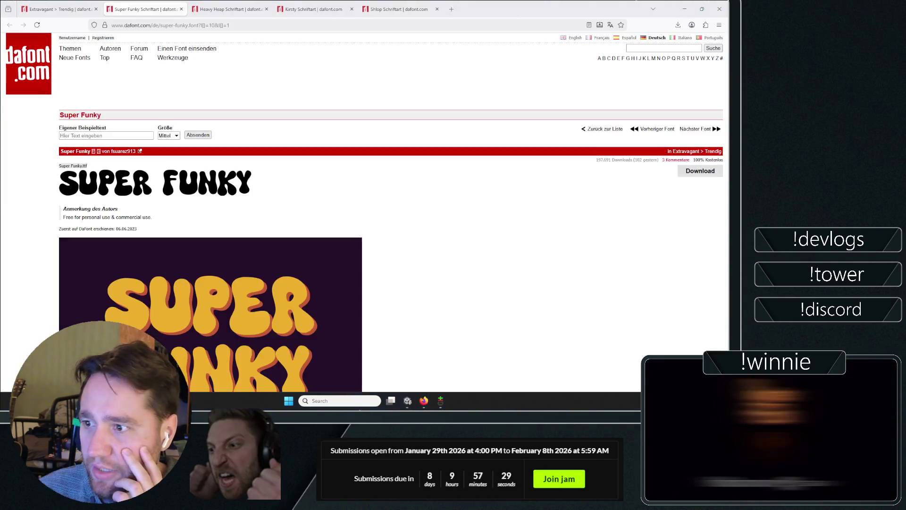
- Return to the Trendig font list and scroll it
left_click(87, 4)
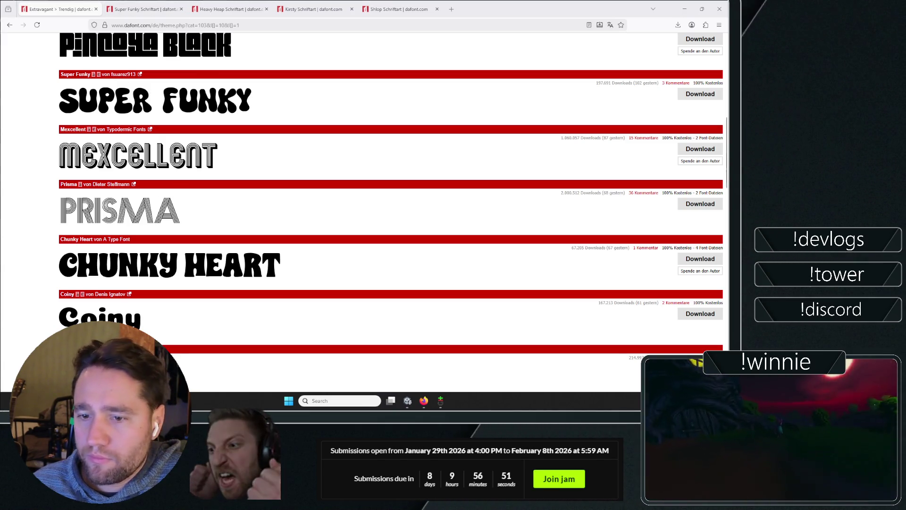
scroll(36, 171, "down", 9)
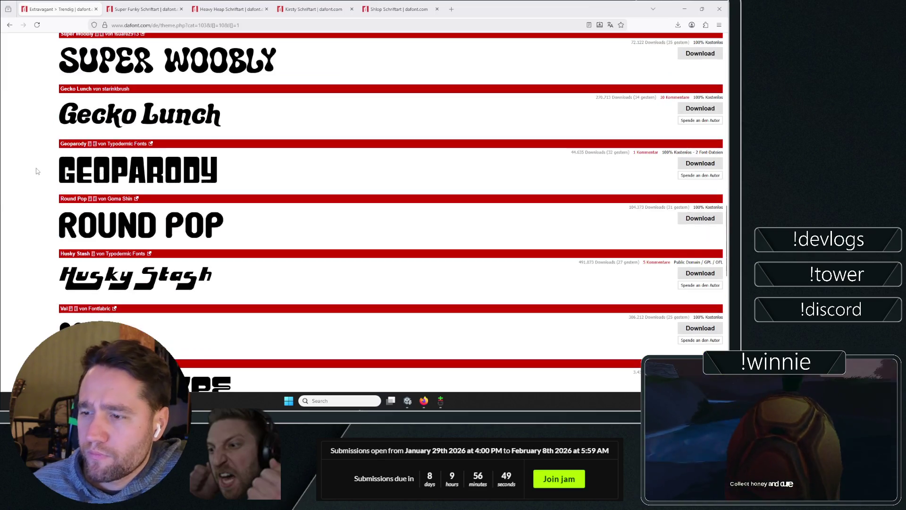
scroll(37, 171, "down", 11)
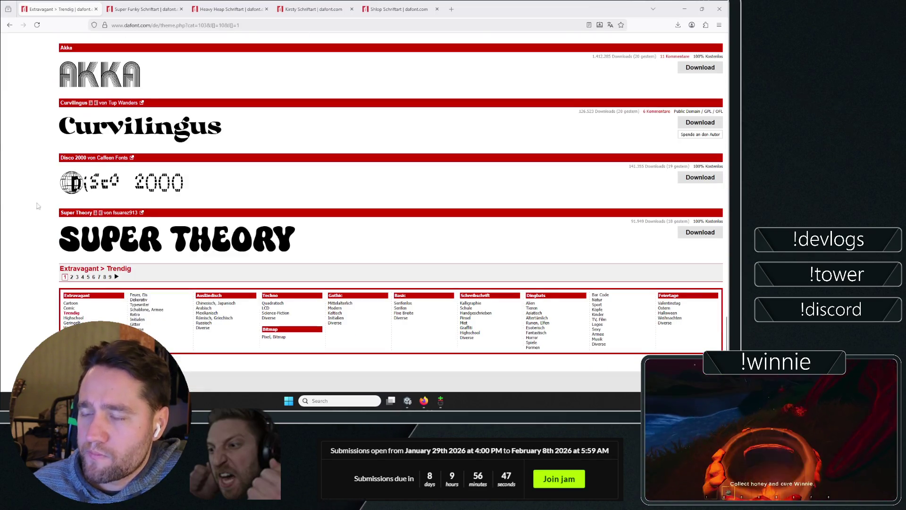
scroll(95, 156, "up", 20)
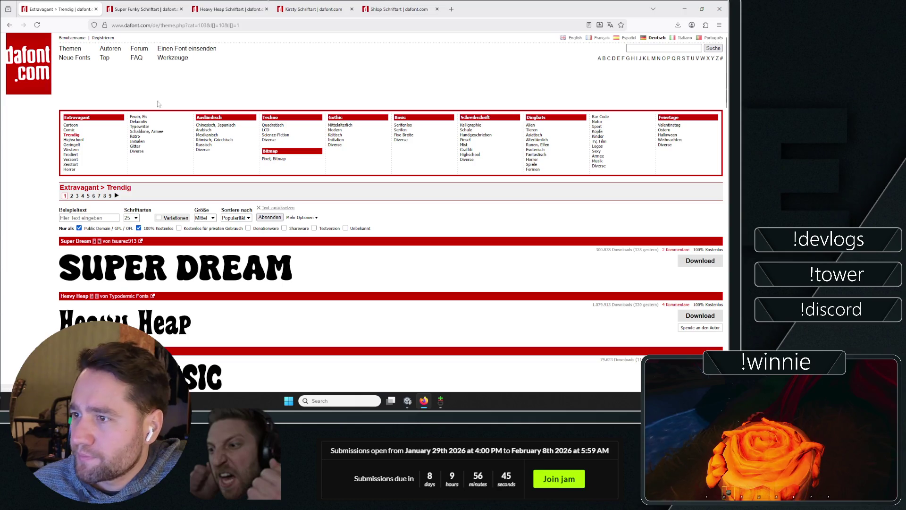
- Browse the Dekorativ and Verzerrt font categories
left_click(152, 122)
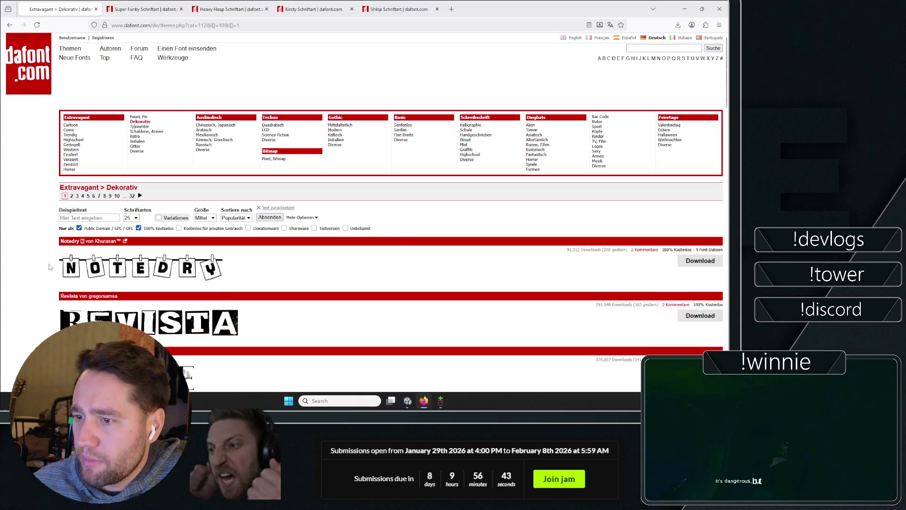
scroll(34, 230, "down", 14)
scroll(35, 229, "up", 15)
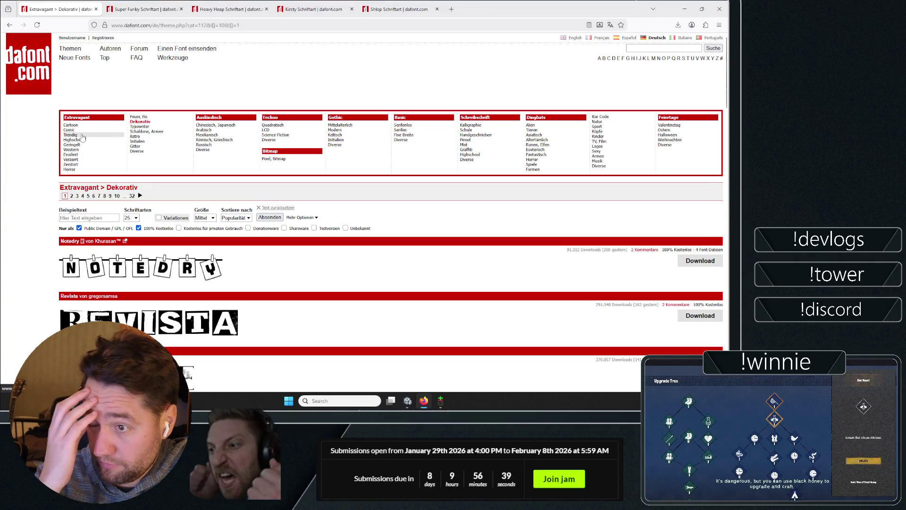
left_click(93, 160)
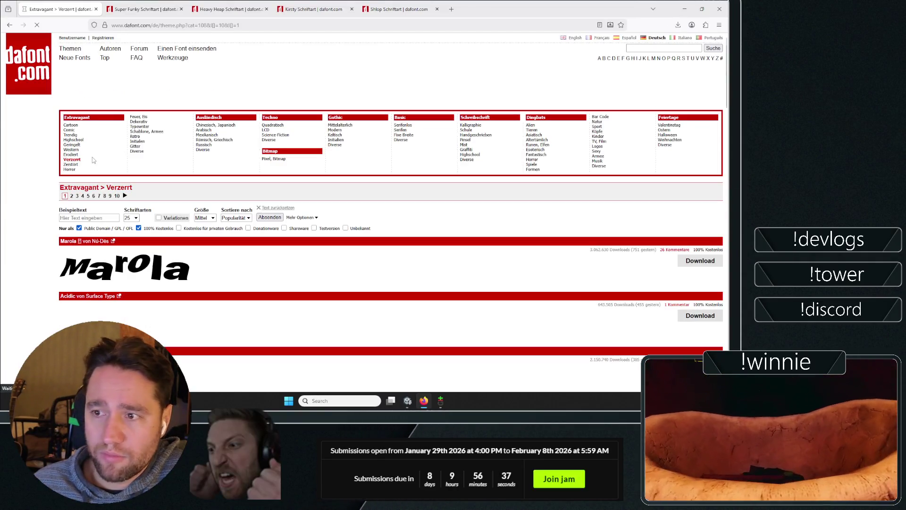
scroll(14, 166, "down", 6)
scroll(14, 166, "down", 15)
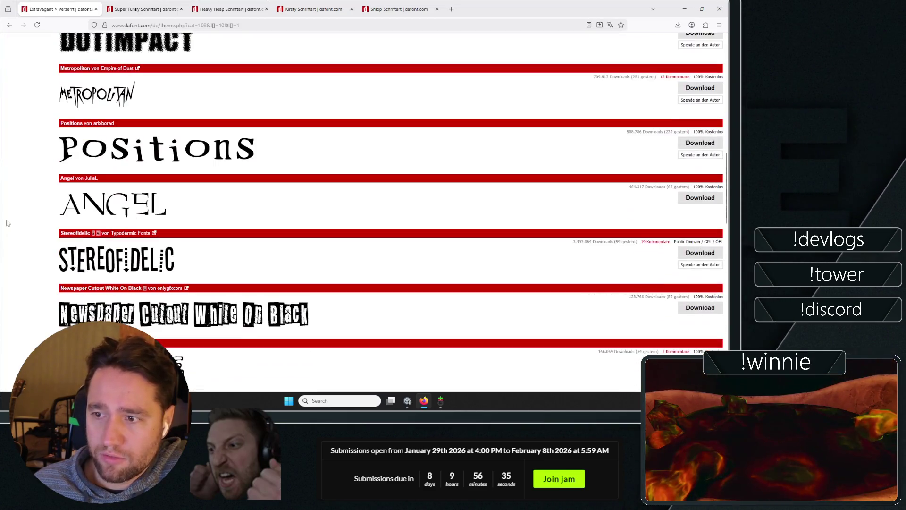
scroll(27, 106, "up", 20)
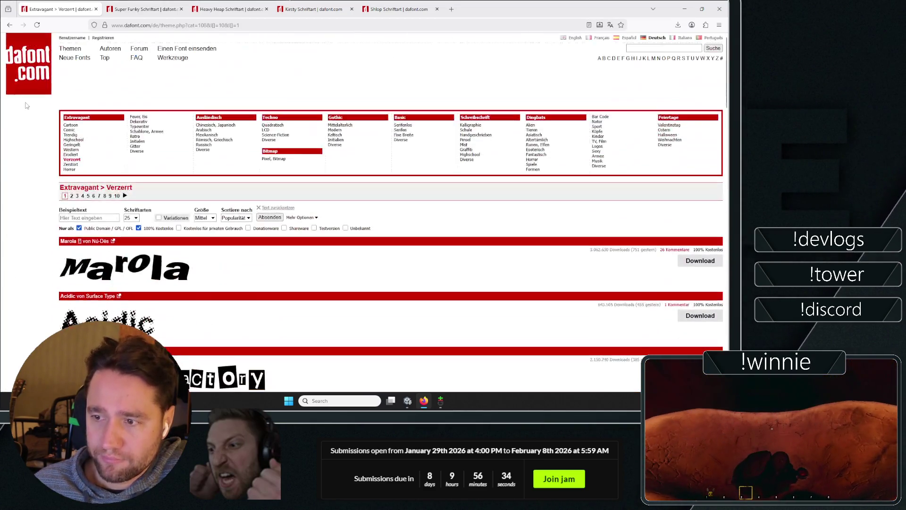
- Open the Erodiert category and scroll through its first page
left_click(73, 155)
scroll(33, 212, "down", 6)
scroll(32, 235, "up", 2)
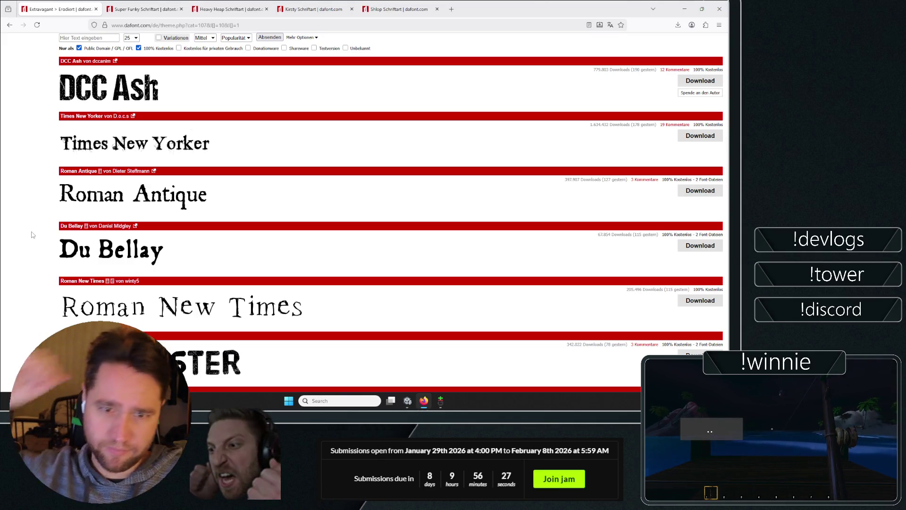
scroll(192, 228, "down", 3)
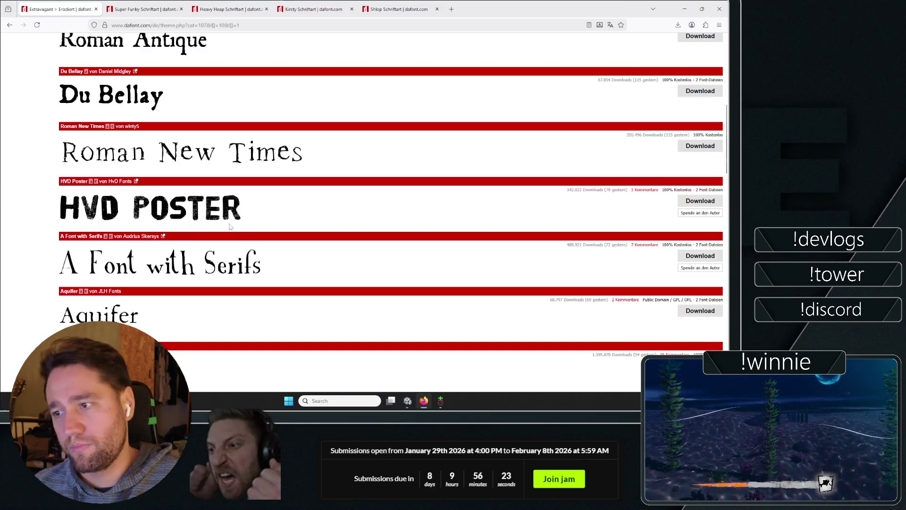
scroll(236, 222, "down", 10)
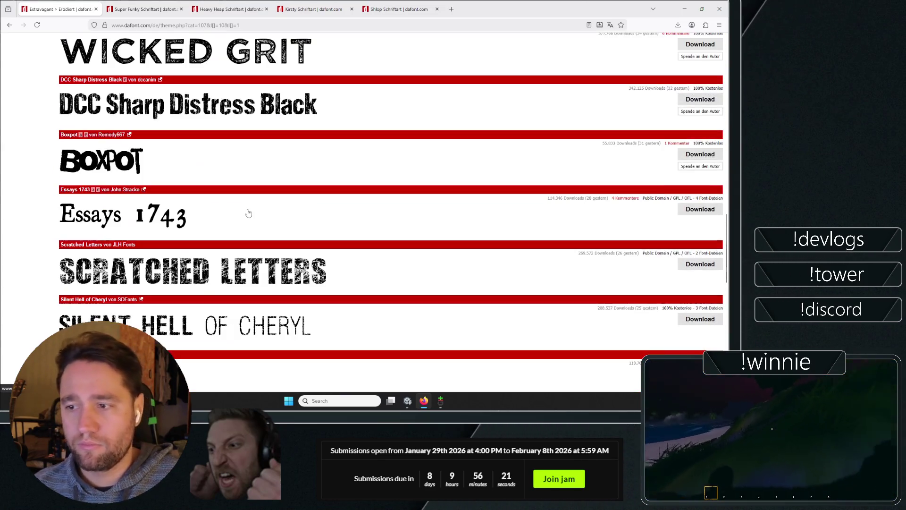
scroll(245, 217, "down", 7)
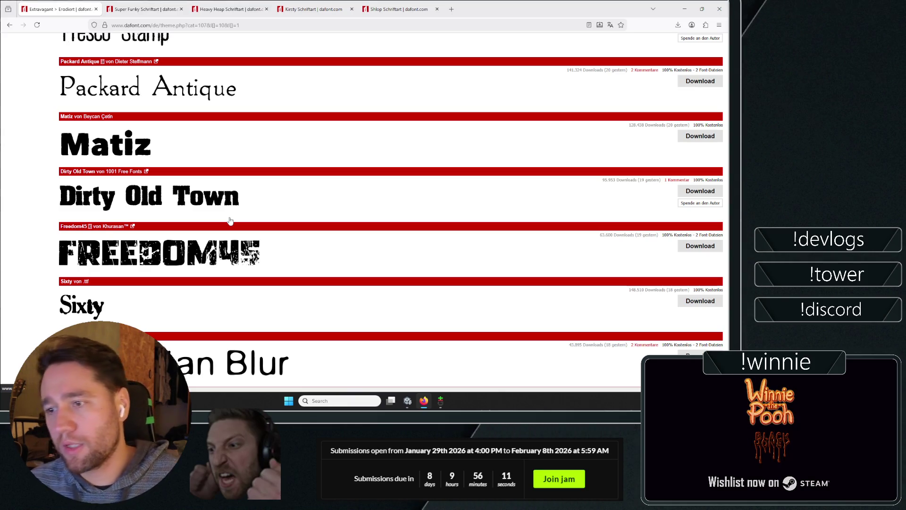
scroll(230, 220, "down", 3)
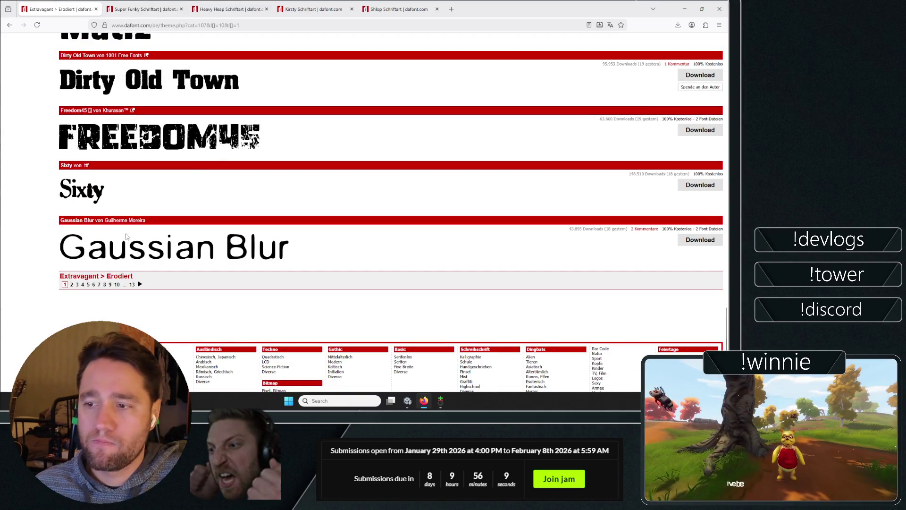
scroll(124, 244, "up", 10)
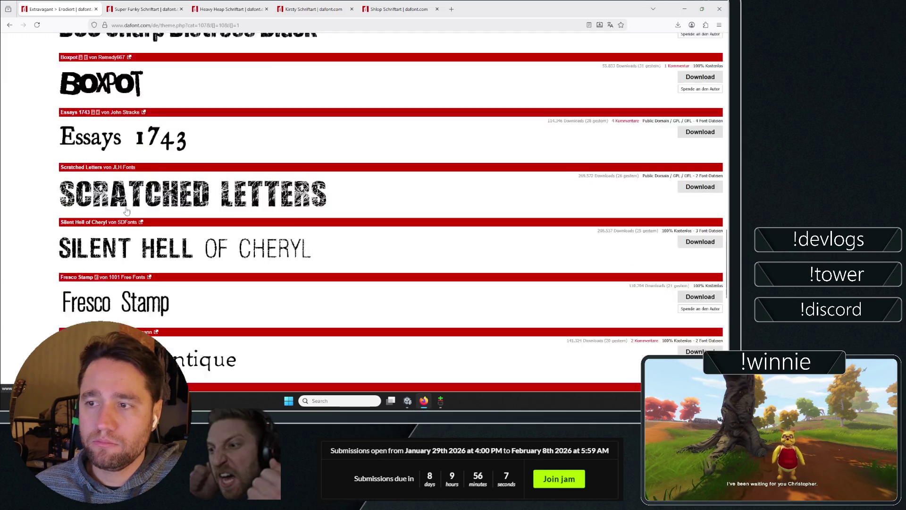
scroll(126, 207, "up", 12)
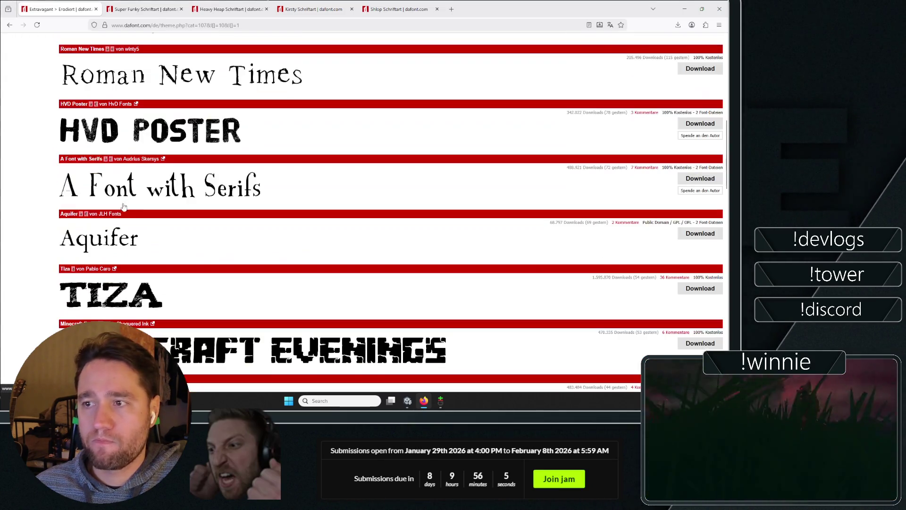
scroll(122, 201, "up", 5)
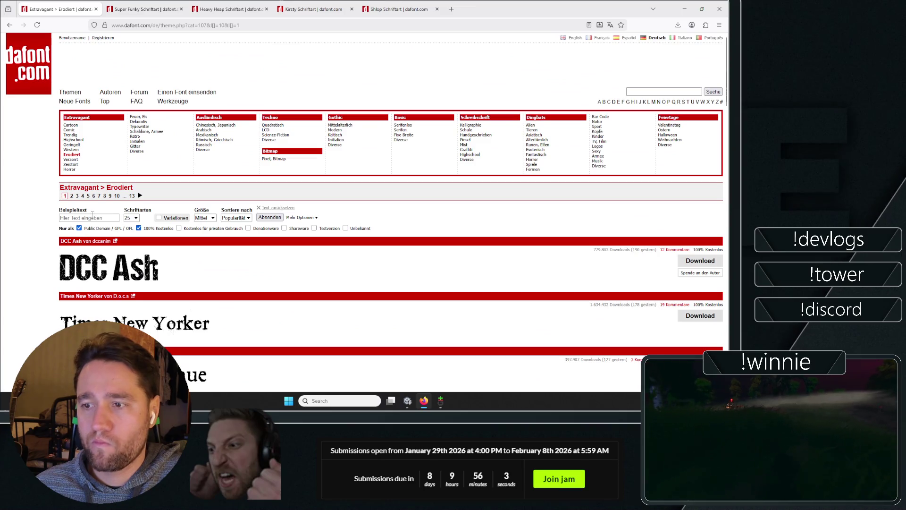
- Go to page 2 of the Erodiert fonts and scroll through it
left_click(73, 197)
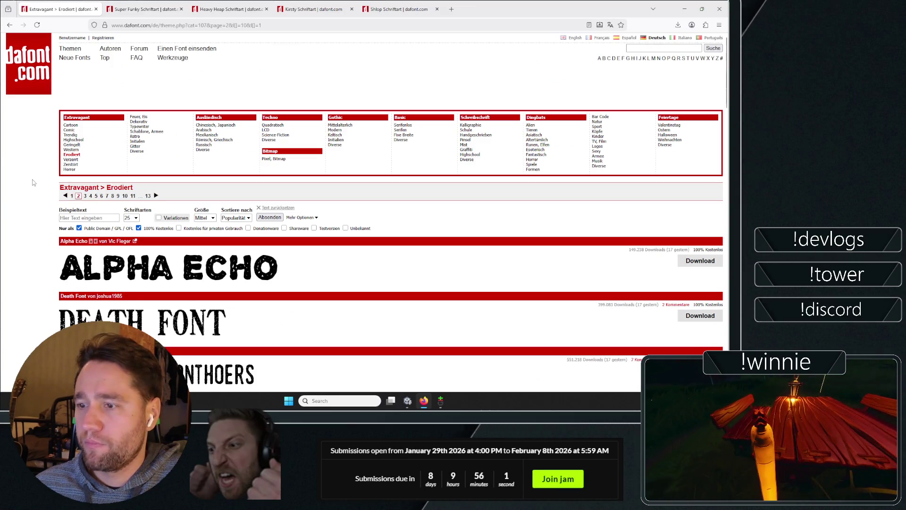
scroll(29, 170, "down", 5)
scroll(24, 149, "up", 3)
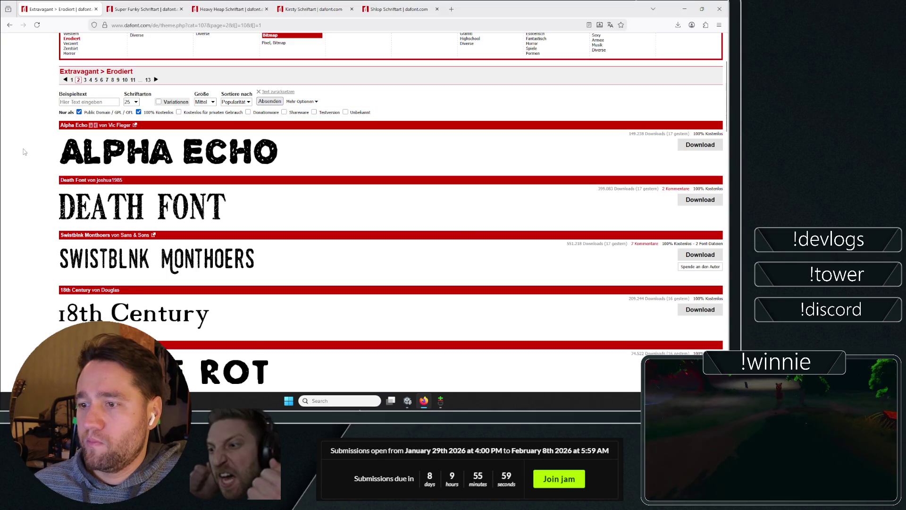
scroll(24, 150, "down", 7)
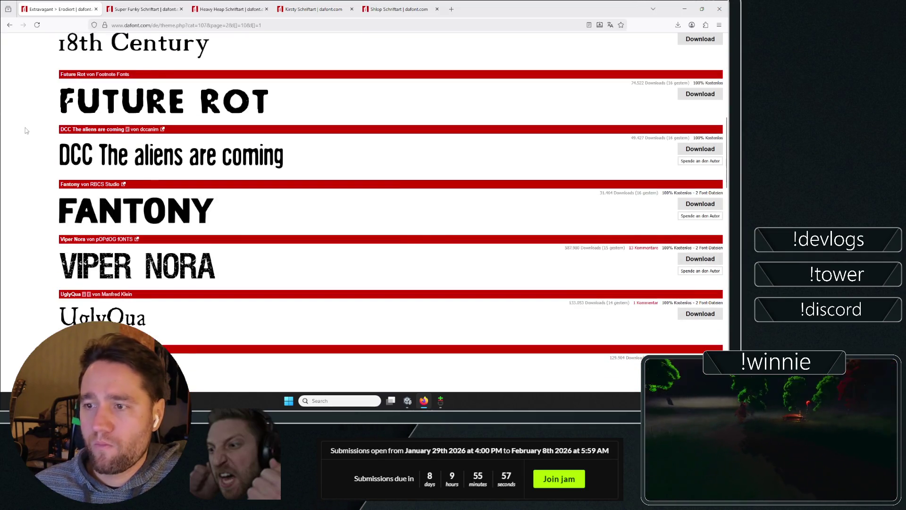
scroll(26, 130, "down", 12)
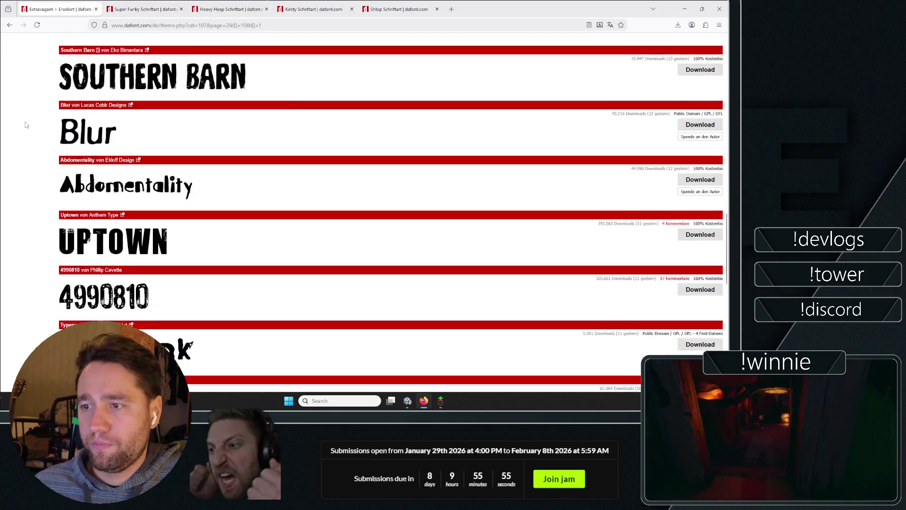
scroll(26, 125, "down", 12)
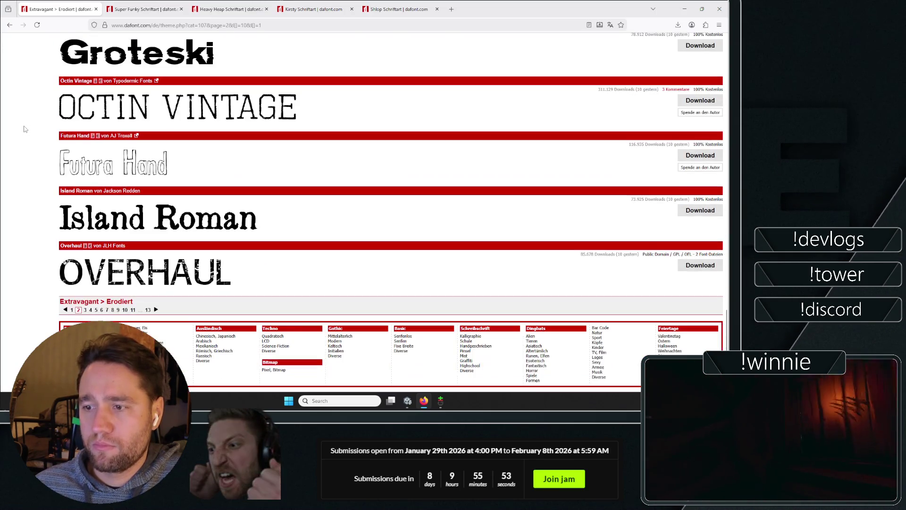
scroll(57, 251, "up", 20)
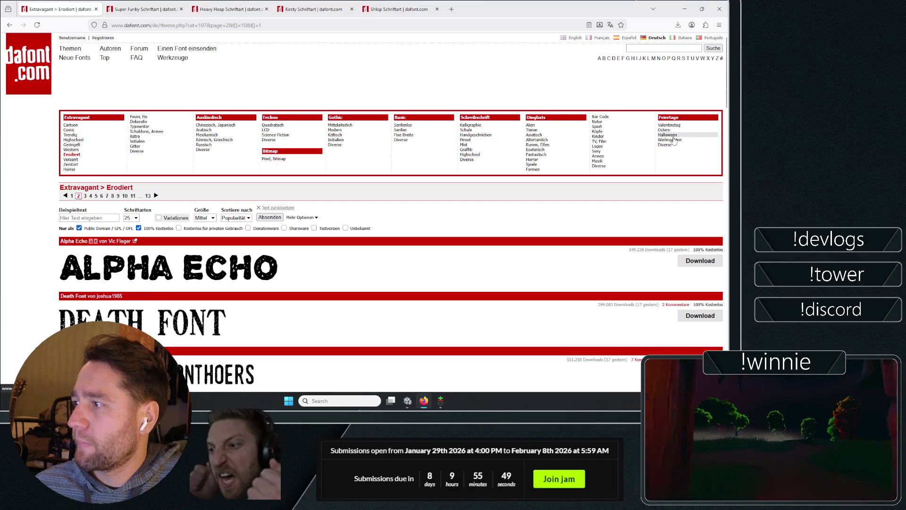
right_click(236, 98)
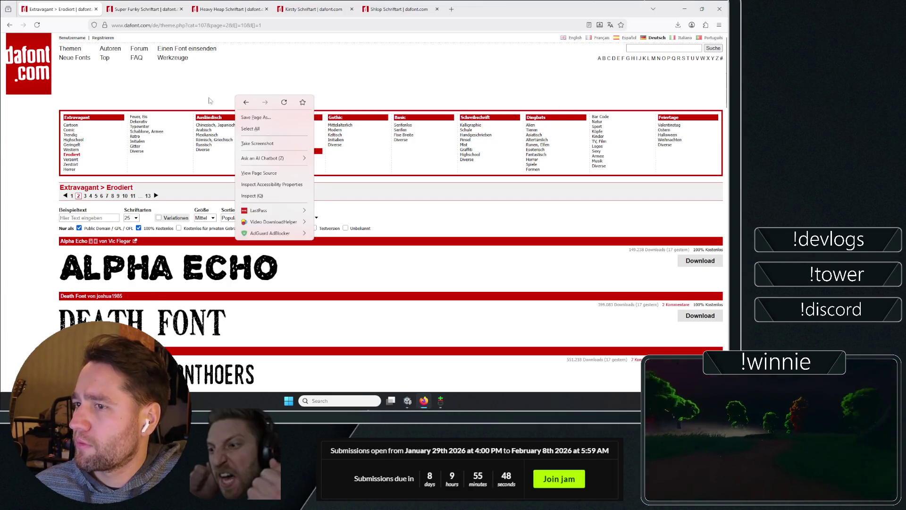
- Switch the site to English and browse the Old School and Gothic > Medieval lists
left_click(574, 38)
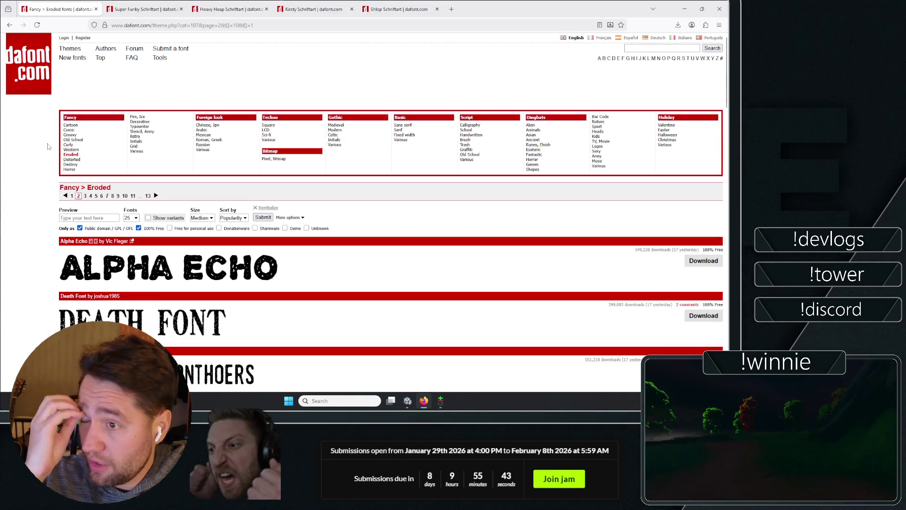
left_click(79, 139)
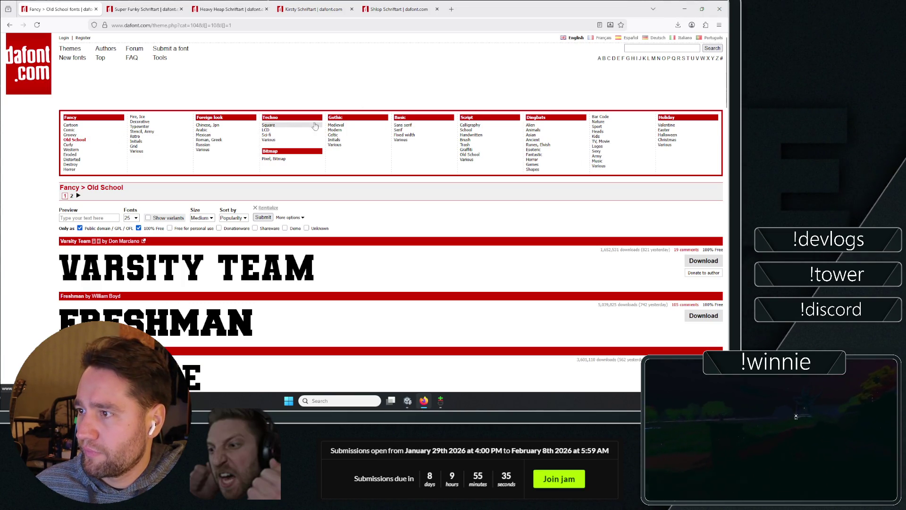
left_click(344, 127)
scroll(233, 258, "down", 10)
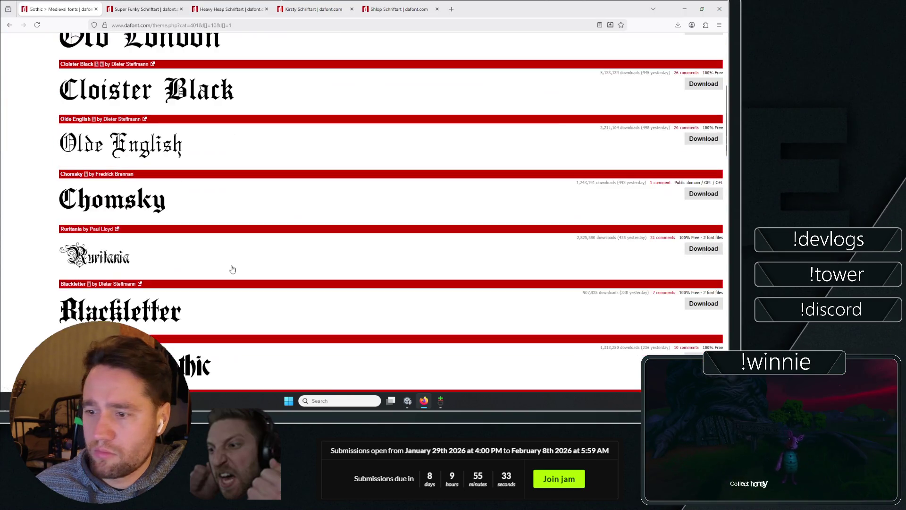
middle_click(22, 301)
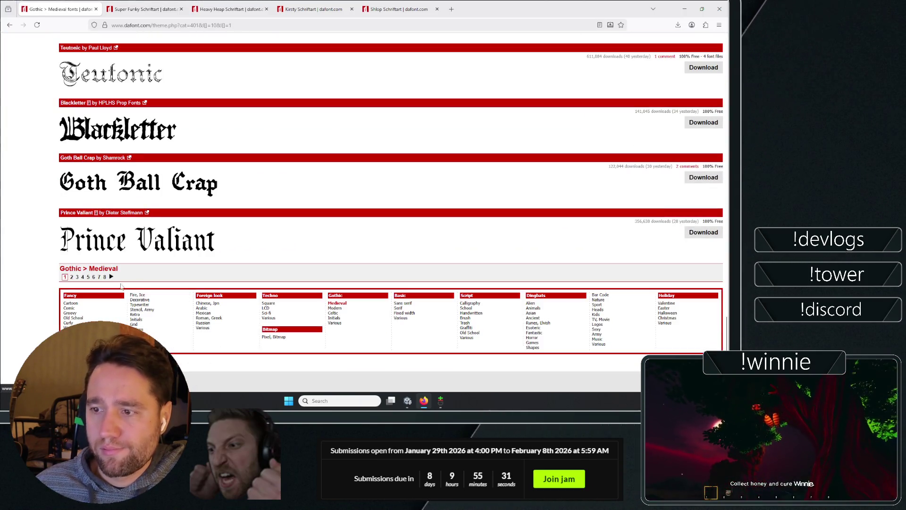
scroll(85, 38, "up", 10)
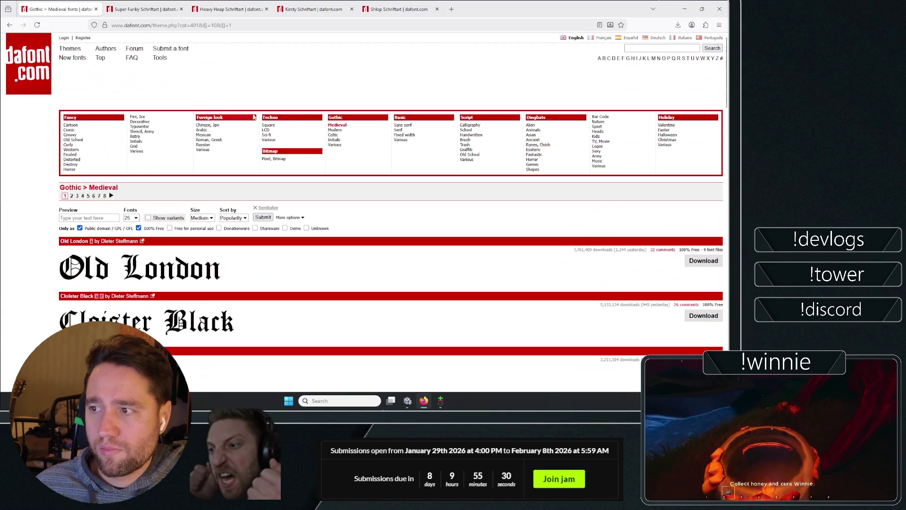
- Browse the Gothic > Modern font list
left_click(338, 131)
scroll(17, 304, "down", 15)
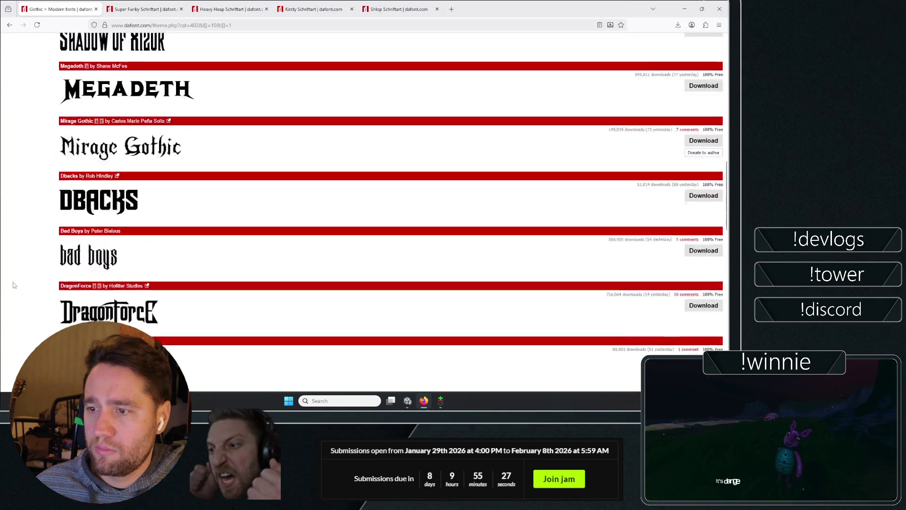
middle_click(40, 265)
scroll(45, 71, "up", 20)
mouse_move(231, 4)
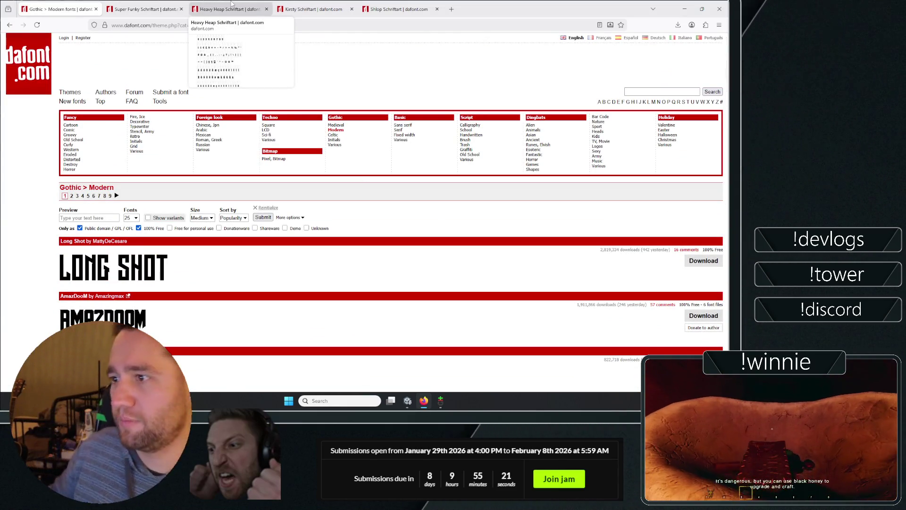
- Open the Gothic > Celtic list and open Dumbledor in a new tab
left_click(334, 136)
scroll(40, 224, "down", 7)
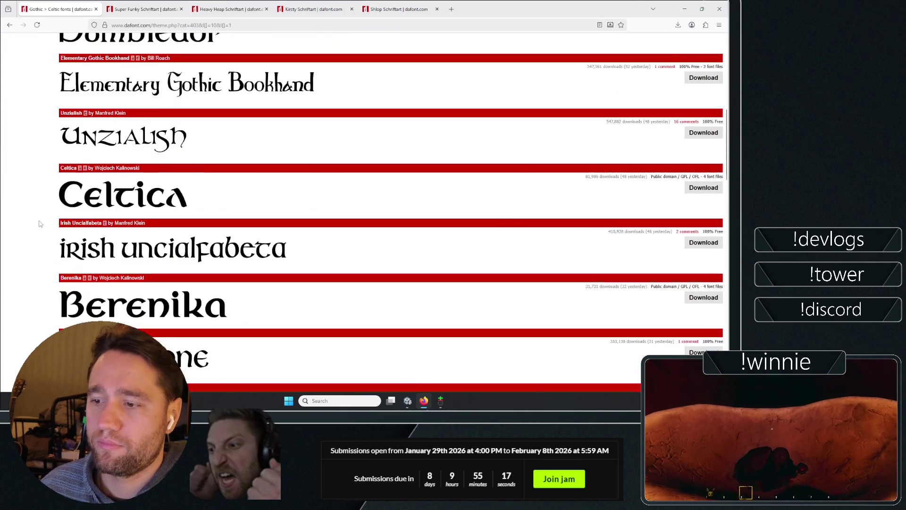
scroll(40, 224, "up", 2)
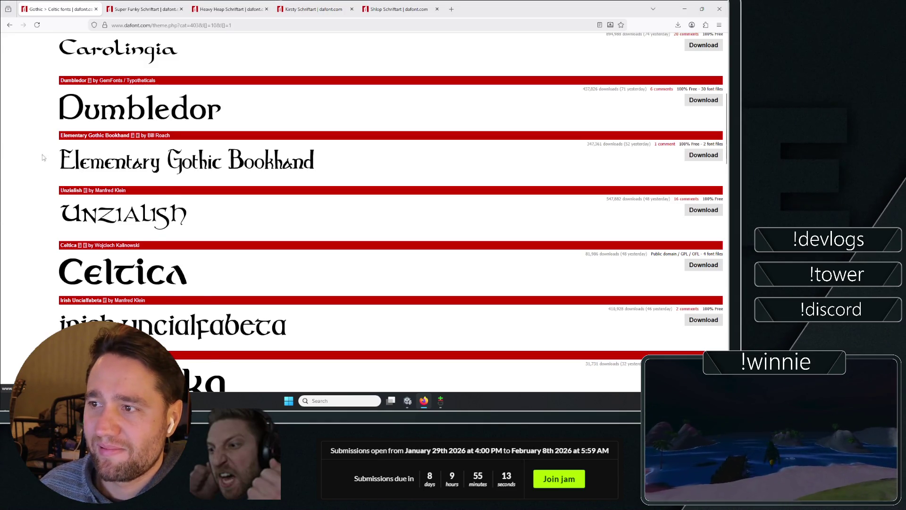
scroll(43, 157, "up", 1)
right_click(135, 146)
left_click(156, 152)
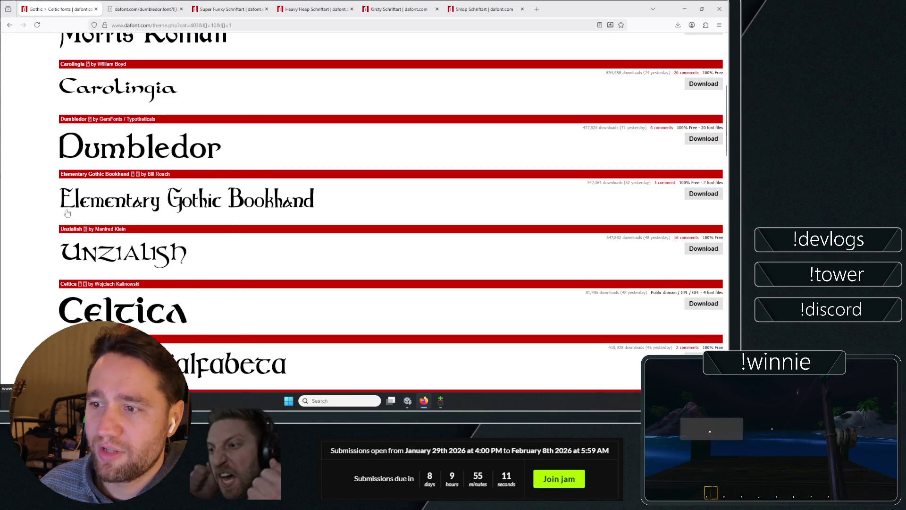
- Look over Dumbledor's font page
scroll(42, 216, "down", 1)
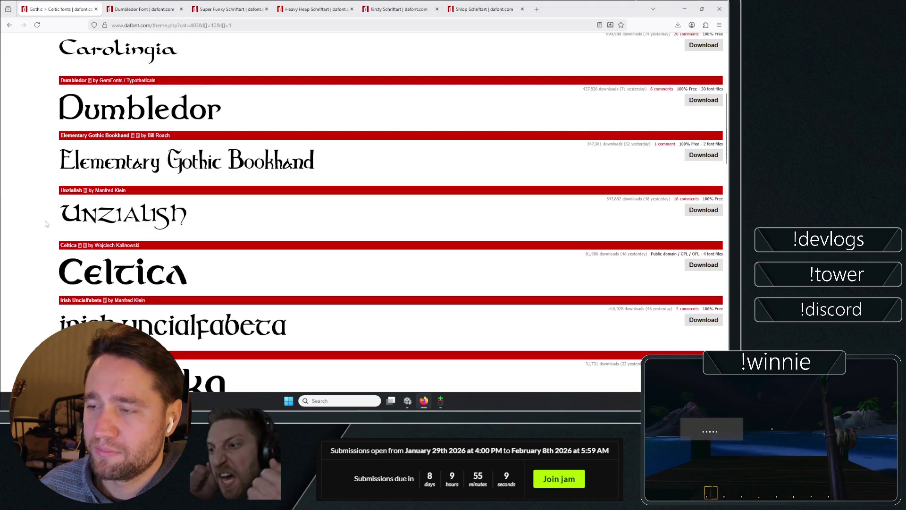
scroll(46, 223, "up", 2)
left_click(227, 9)
left_click(133, 5)
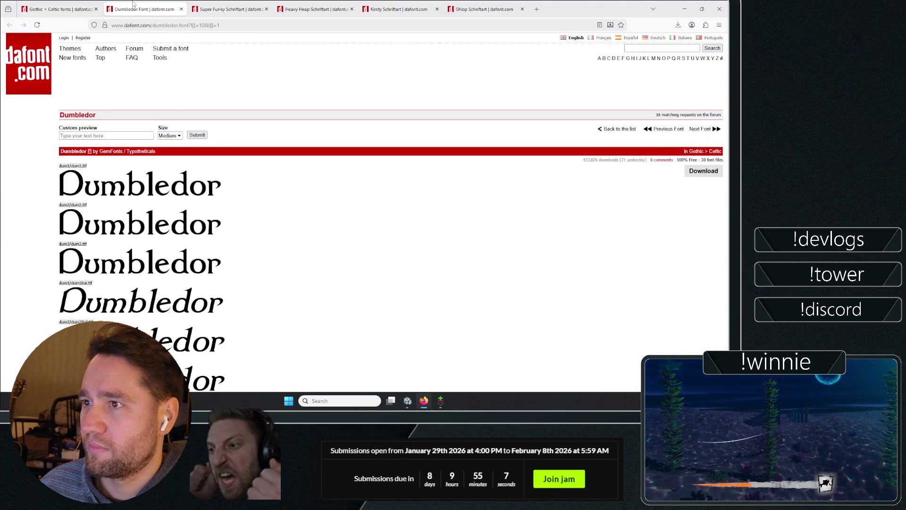
scroll(316, 257, "down", 20)
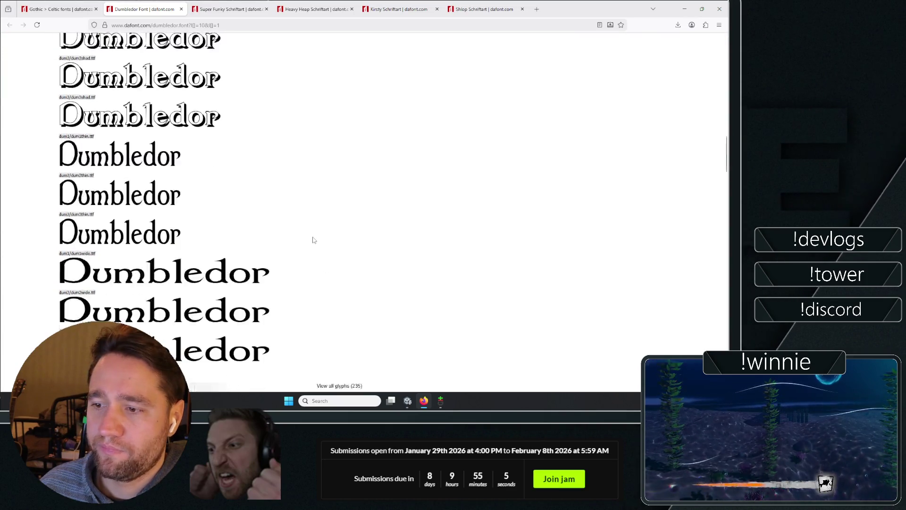
scroll(365, 287, "up", 5)
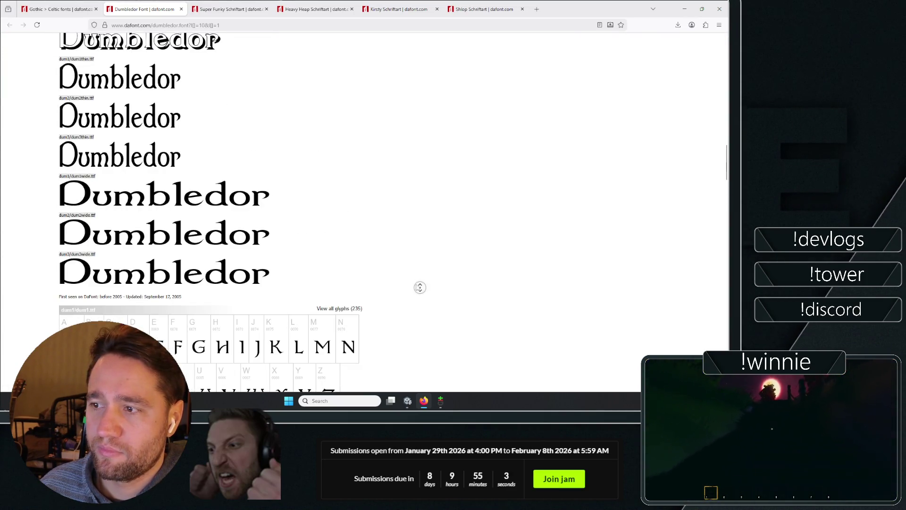
scroll(419, 287, "up", 10)
- Back on the Celtic list, scroll down to Goblin Hand and Vinland
left_click(57, 9)
scroll(42, 235, "up", 3)
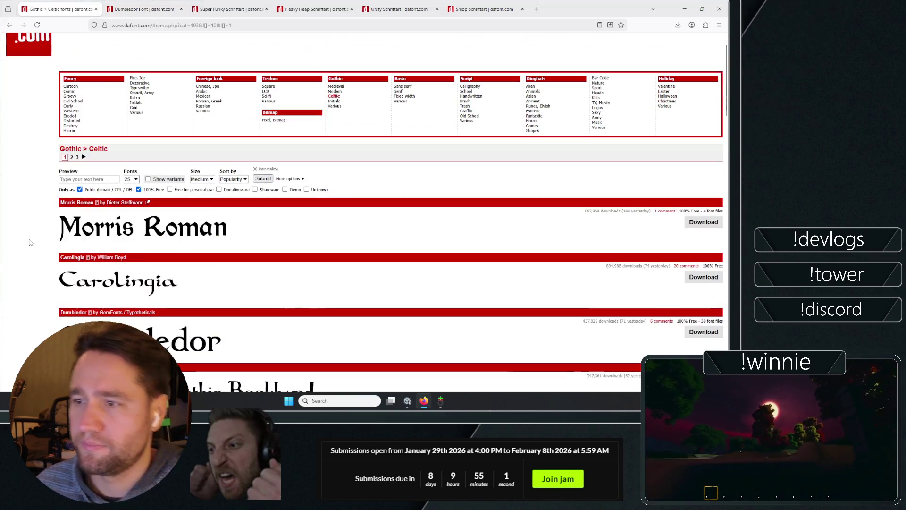
scroll(54, 227, "down", 1)
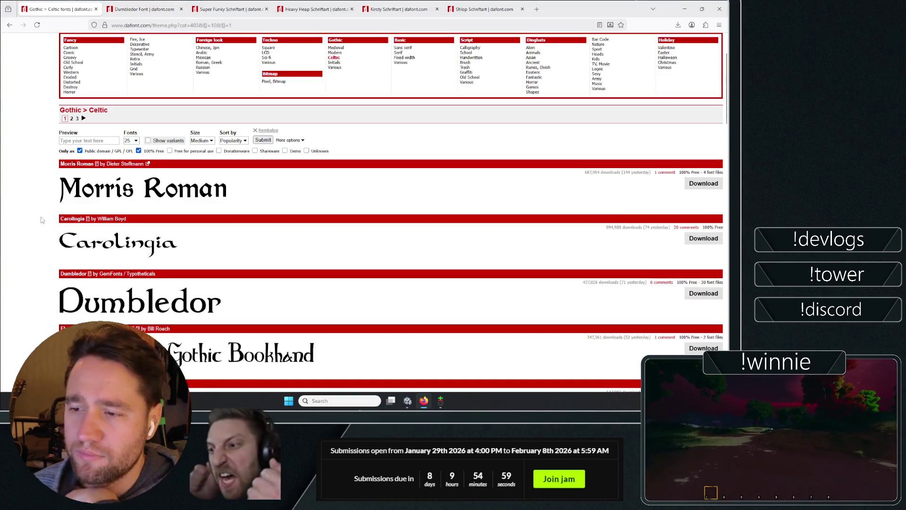
scroll(53, 213, "up", 2)
scroll(45, 198, "down", 10)
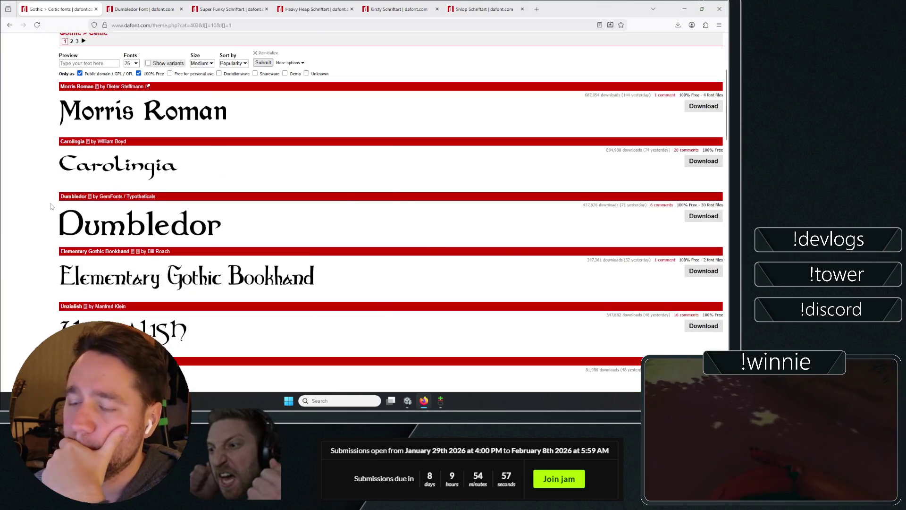
scroll(38, 193, "down", 8)
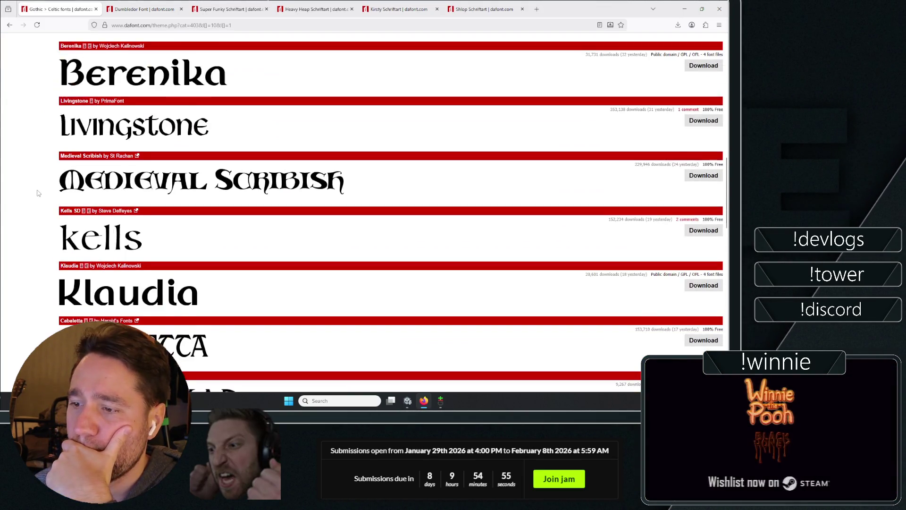
scroll(34, 187, "down", 3)
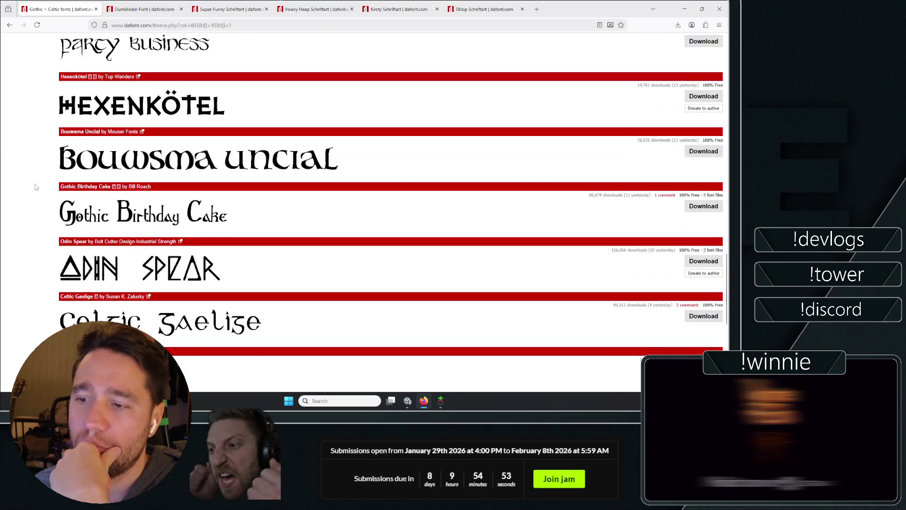
scroll(33, 187, "down", 6)
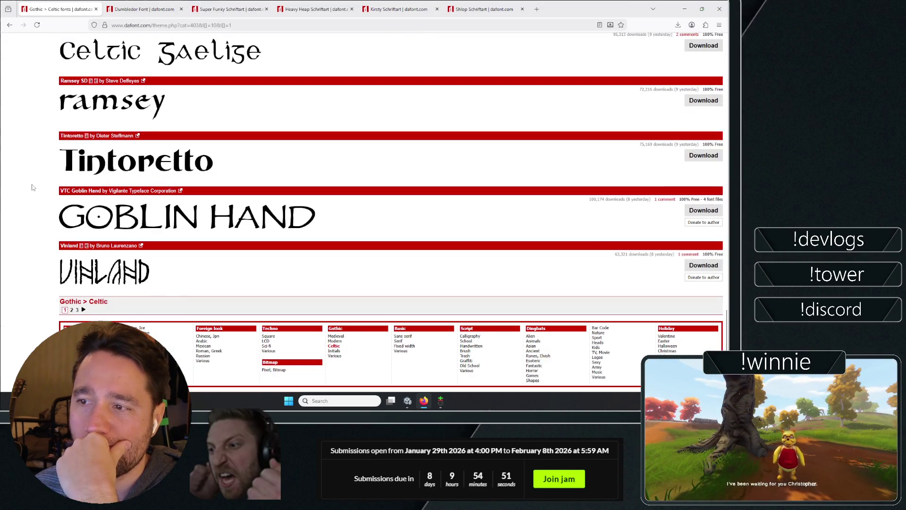
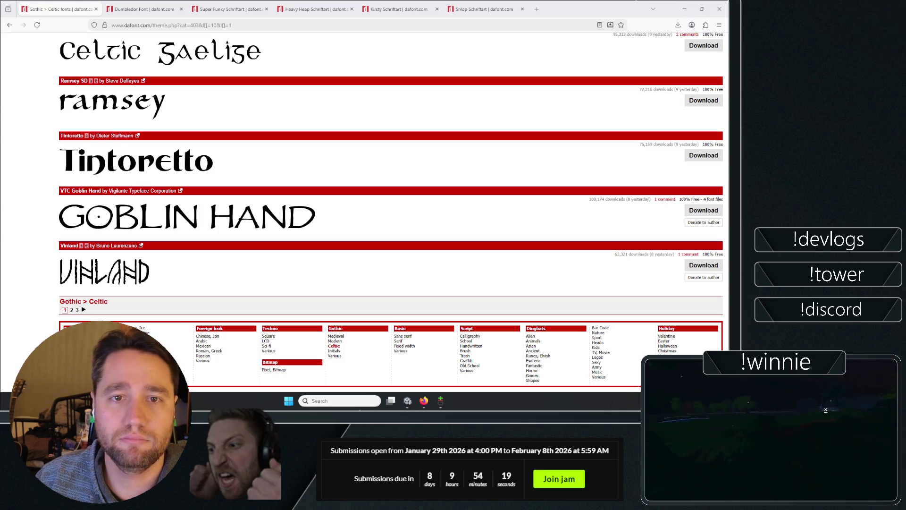
- Scroll through the Holomancer Steam store page, then close it
key("alt+Tab")
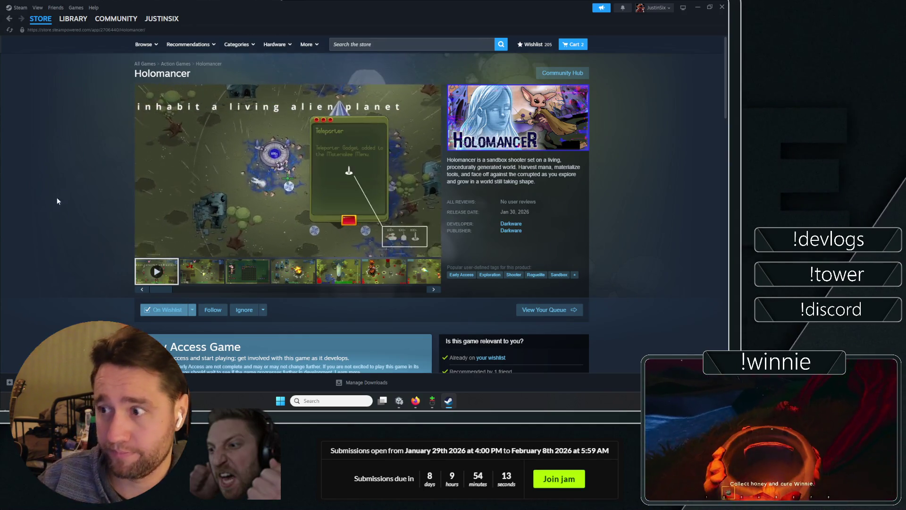
scroll(40, 126, "down", 9)
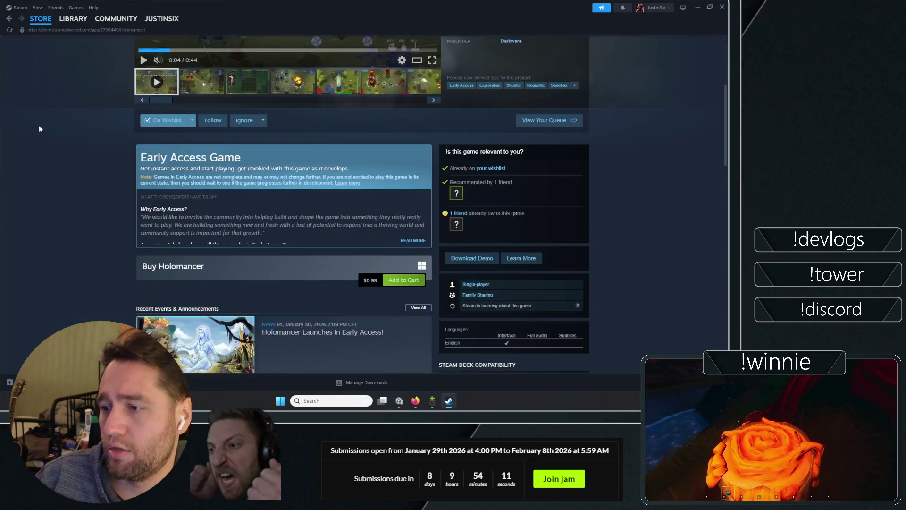
scroll(43, 126, "up", 5)
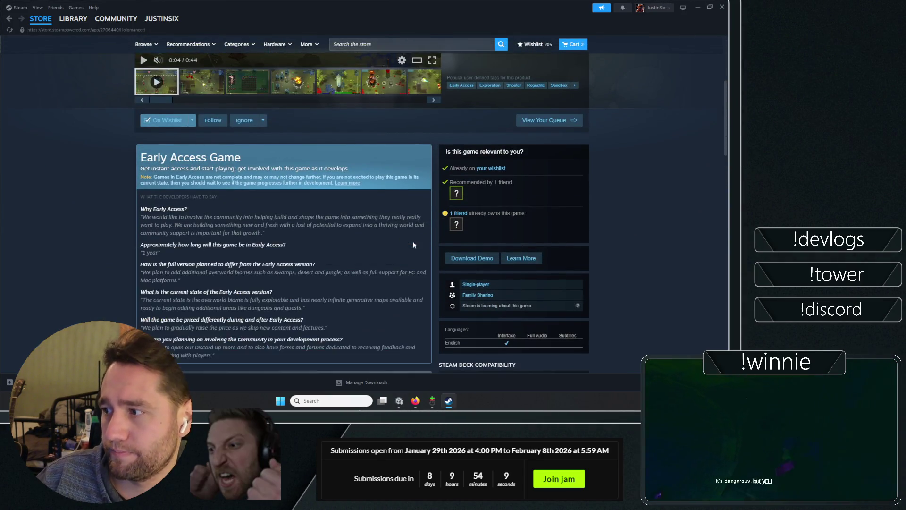
mouse_move(457, 224)
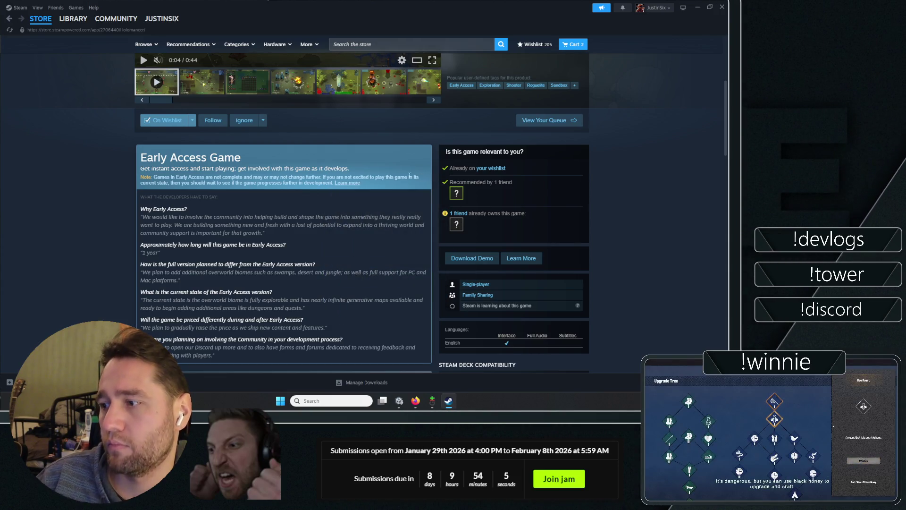
scroll(408, 190, "down", 2)
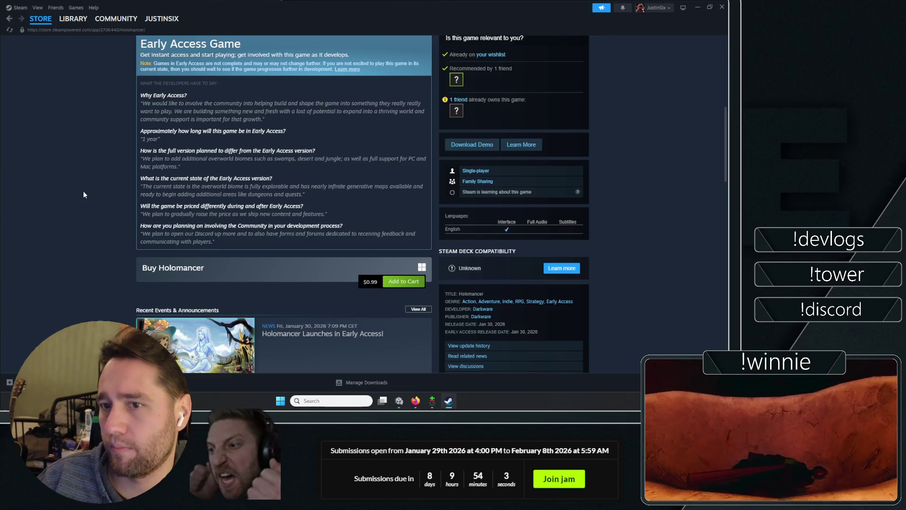
scroll(83, 190, "down", 2)
scroll(86, 183, "down", 3)
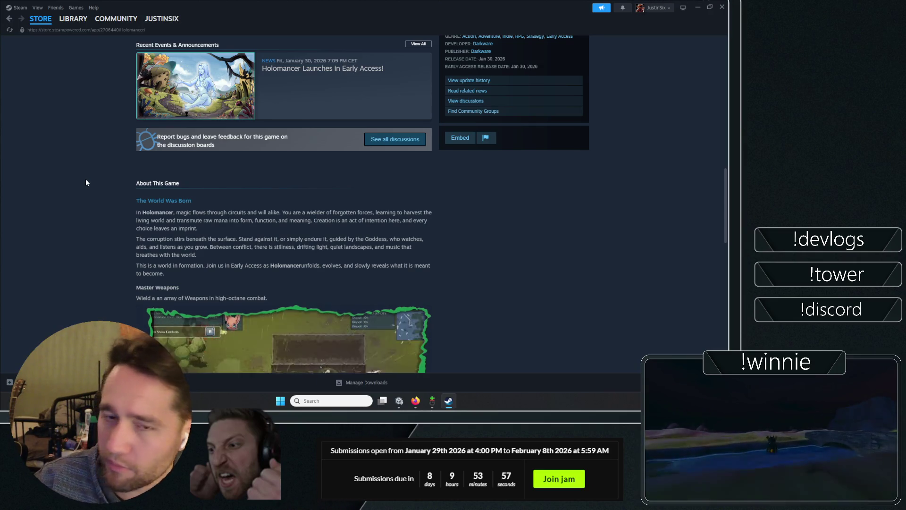
scroll(63, 158, "down", 4)
scroll(64, 154, "down", 7)
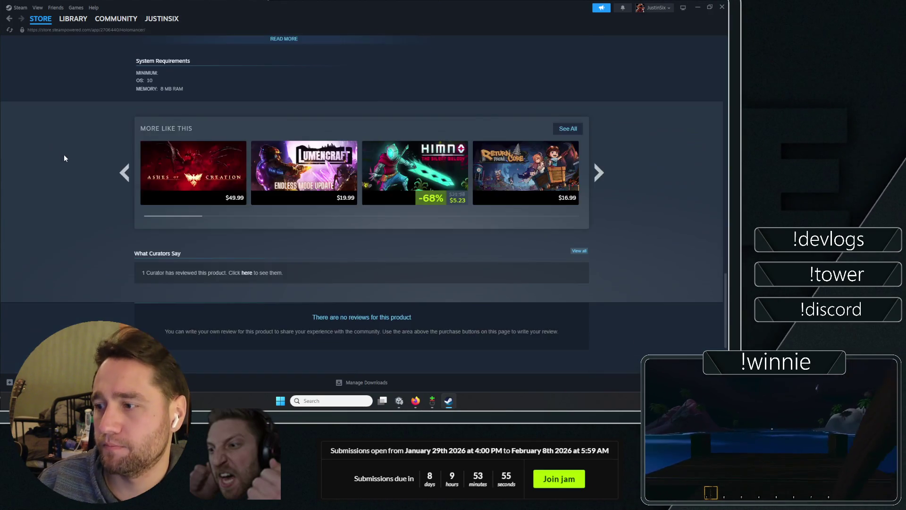
key("Home")
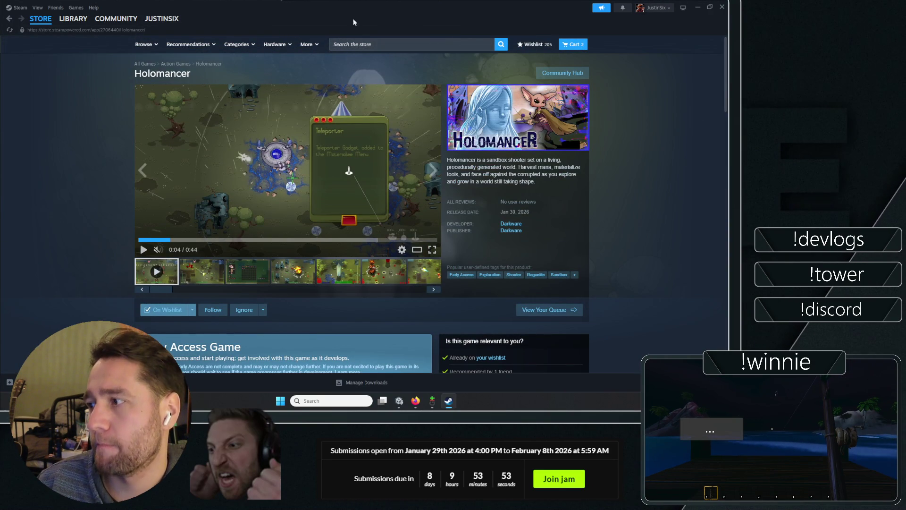
key("alt+F4")
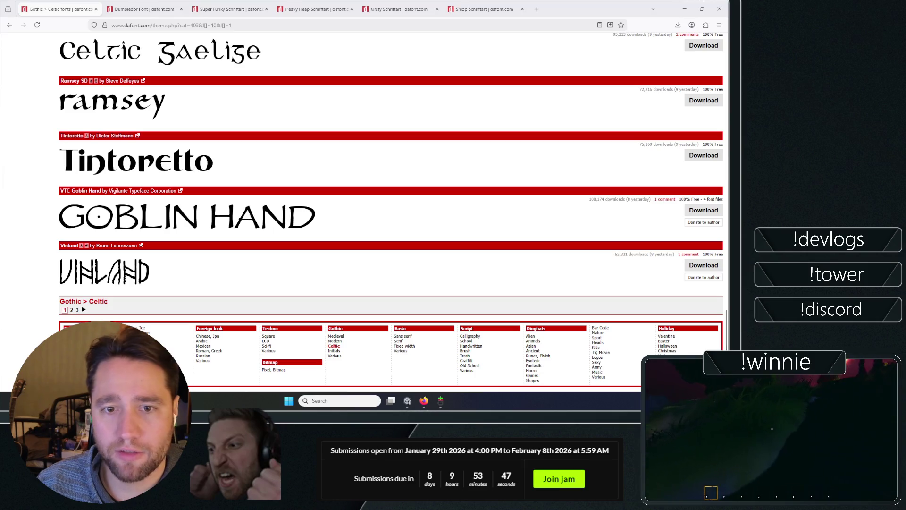
- Read through the Holomancer early access Q&A section
scroll(37, 222, "down", 5)
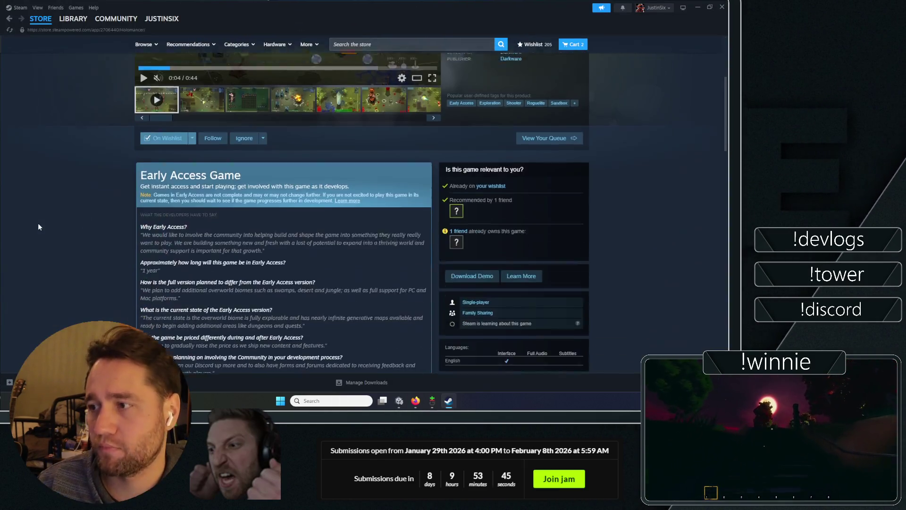
scroll(58, 208, "down", 1)
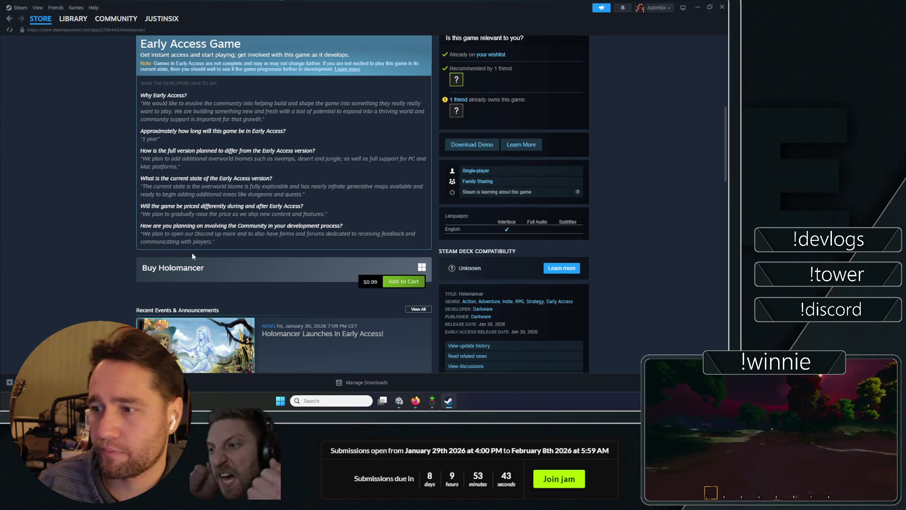
left_click_drag(335, 208, 95, 203)
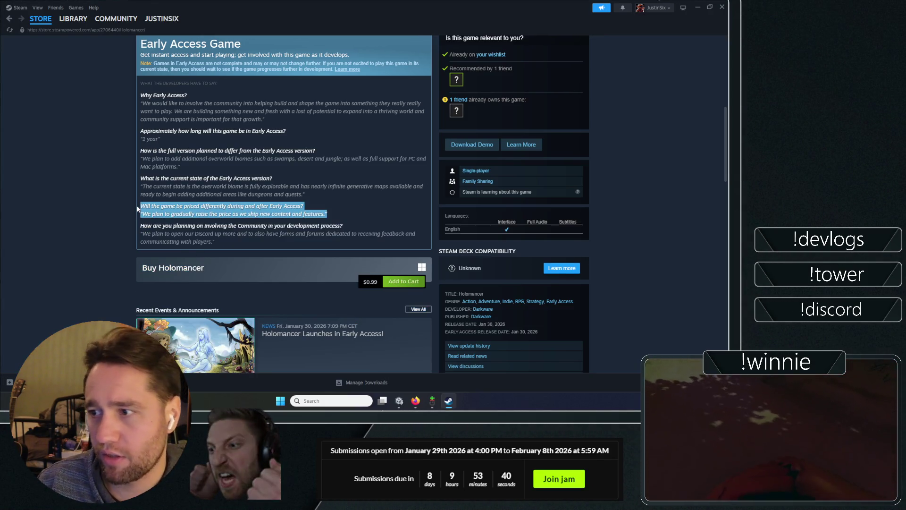
left_click(69, 182)
scroll(71, 217, "down", 2)
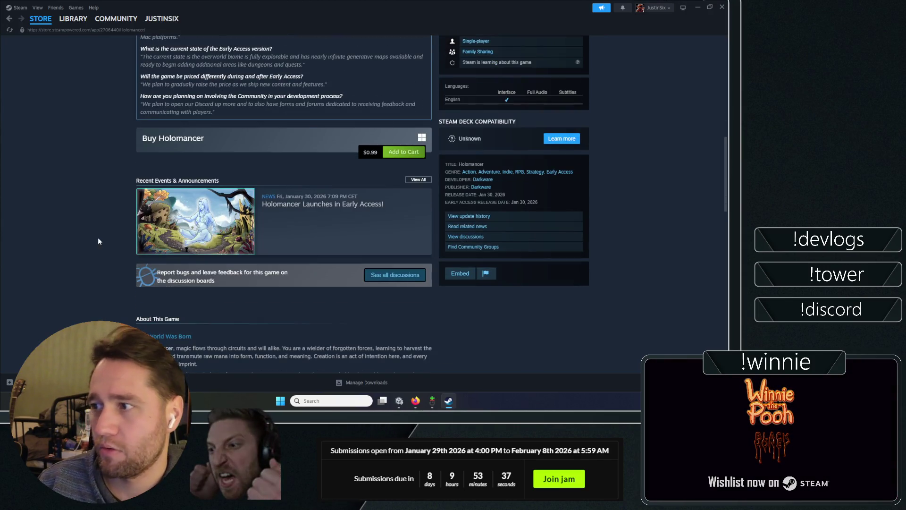
scroll(97, 174, "up", 8)
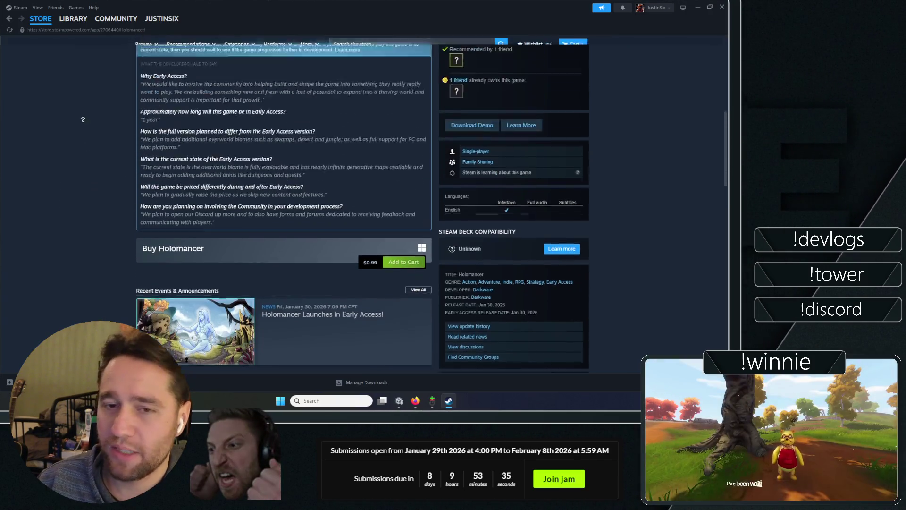
scroll(85, 125, "up", 1)
- Browse the Holomancer screenshots, then close Steam and return to the Celtic font list
left_click(248, 271)
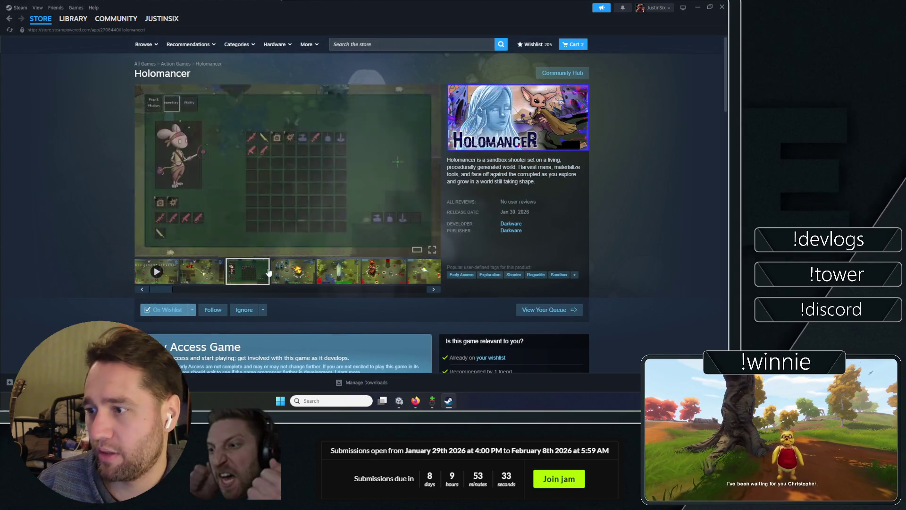
left_click(338, 272)
left_click(293, 272)
left_click(384, 271)
left_click(418, 272)
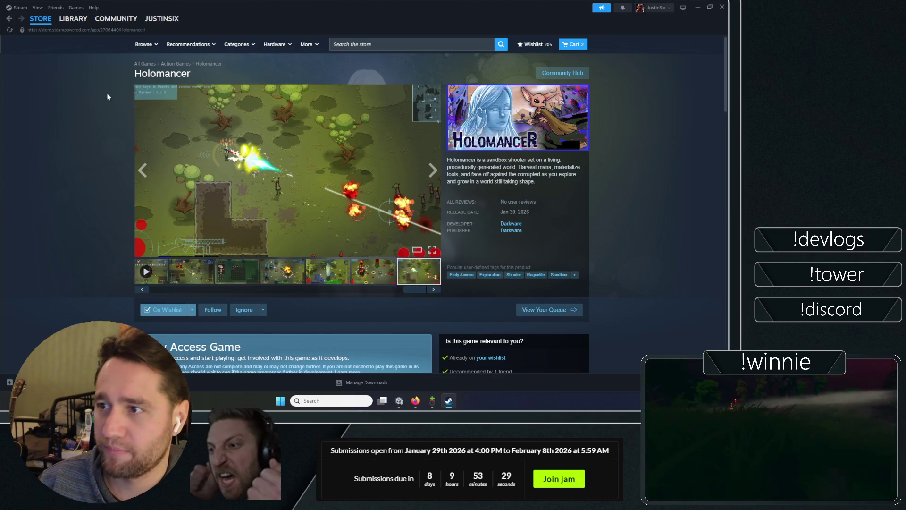
key("alt+F4")
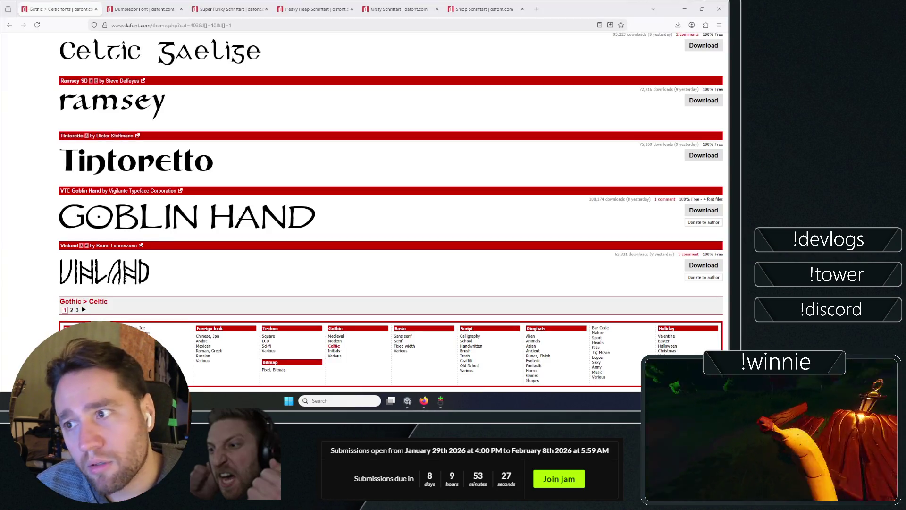
scroll(40, 208, "up", 6)
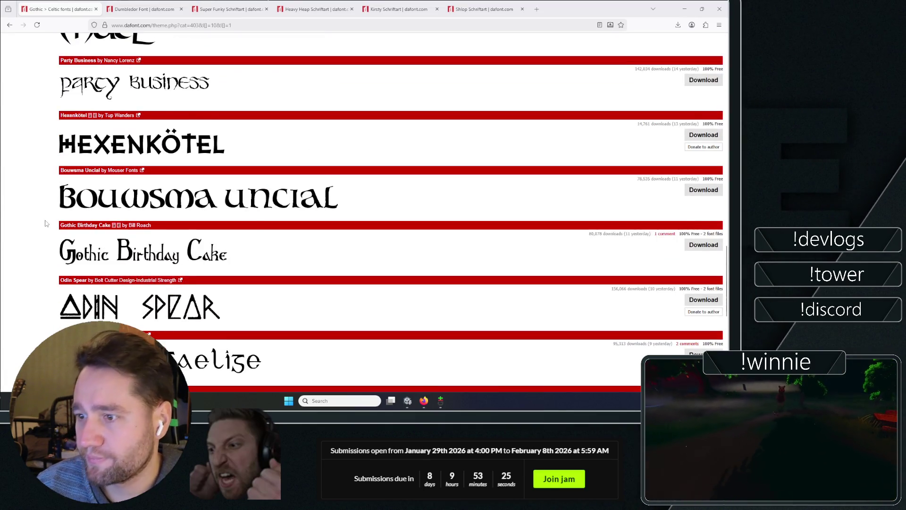
scroll(70, 177, "down", 4)
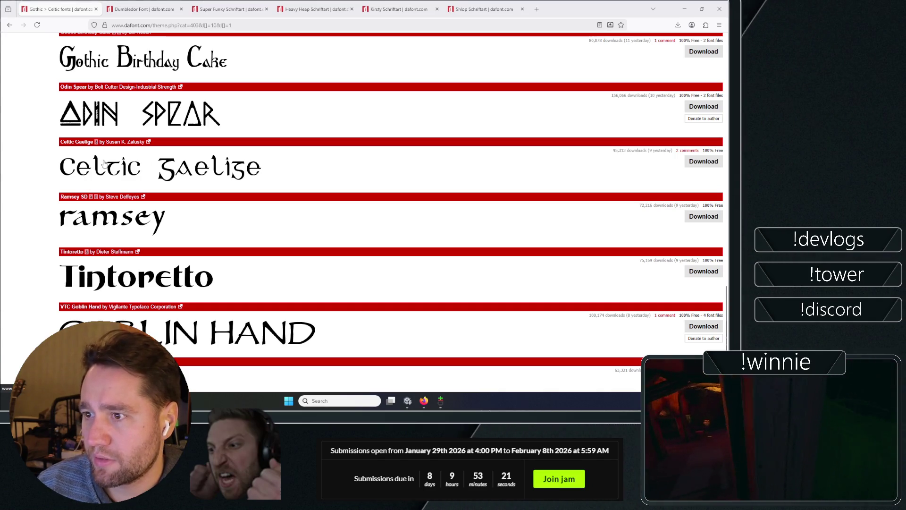
- Download the Dumbledor font and close the Super Funky font page
left_click(303, 3)
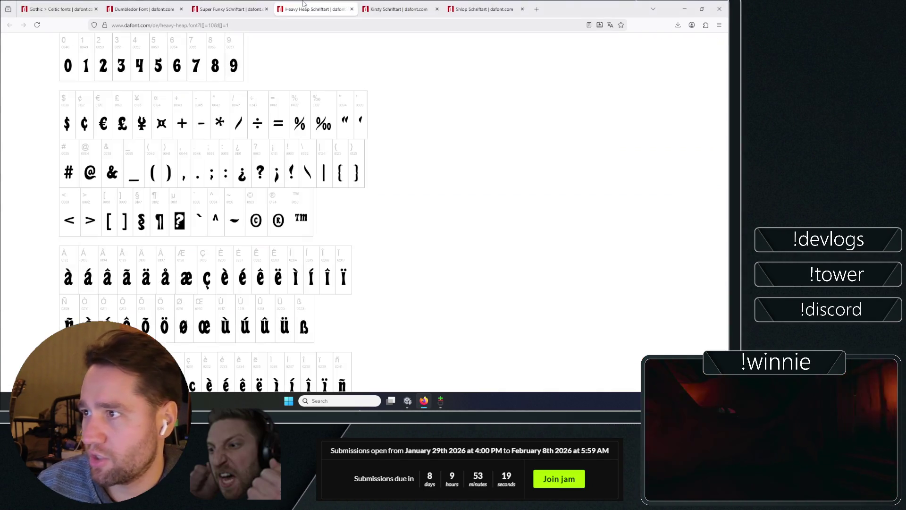
left_click(142, 9)
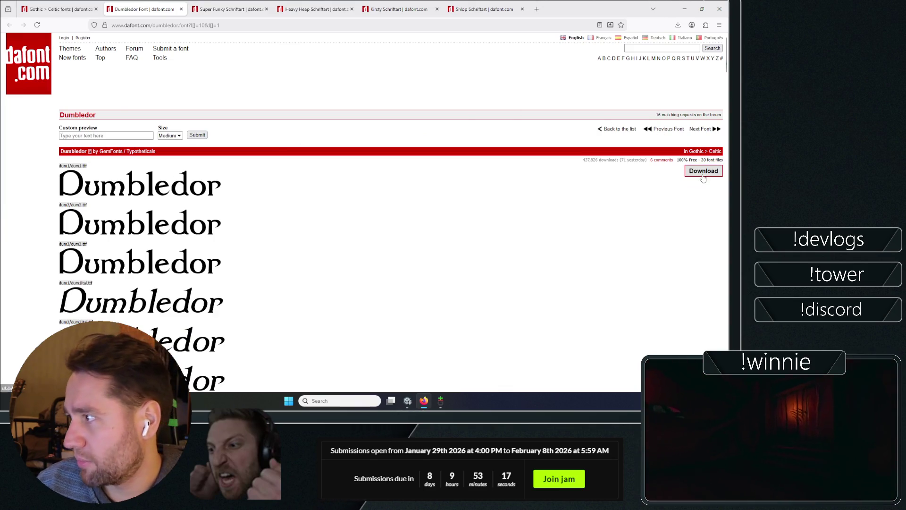
left_click(704, 170)
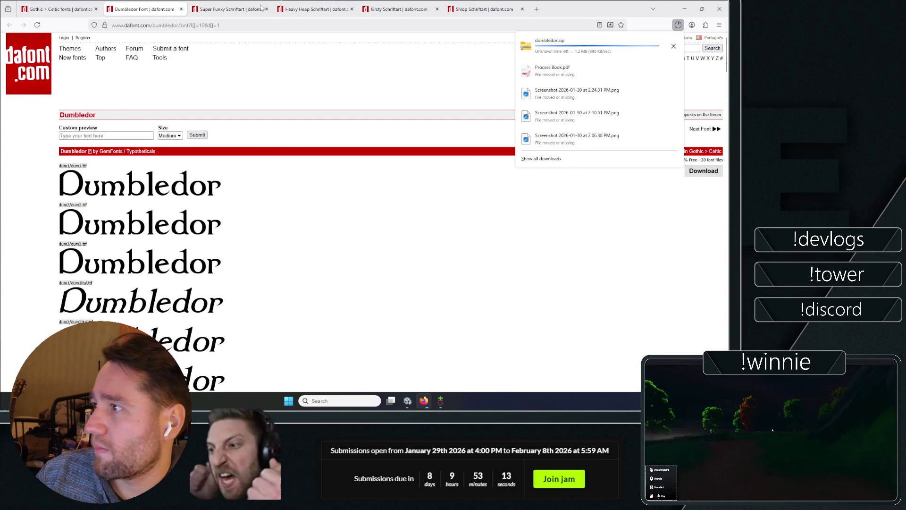
left_click(215, 4)
left_click(267, 9)
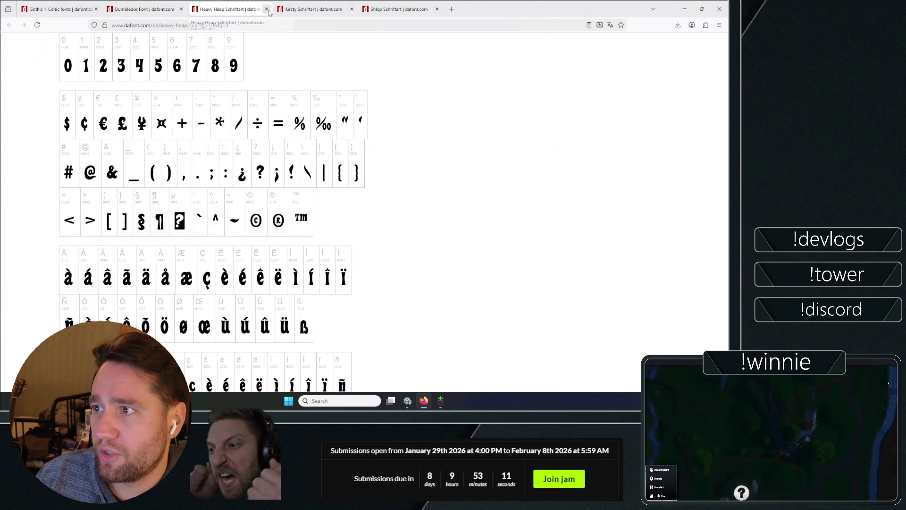
- Download the Shlop font and open the Downloads folder holding shlop.zip
left_click(298, 5)
left_click(399, 9)
left_click(229, 9)
left_click(314, 9)
scroll(406, 38, "up", 10)
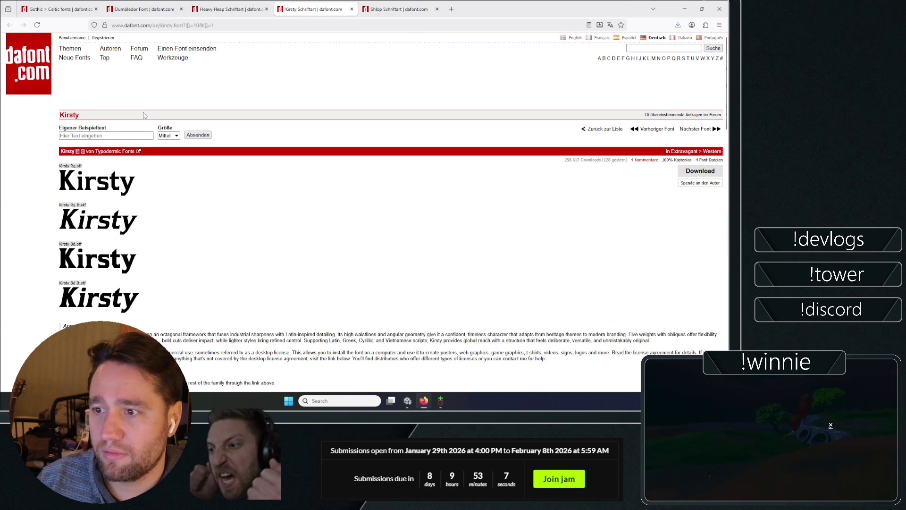
left_click(229, 9)
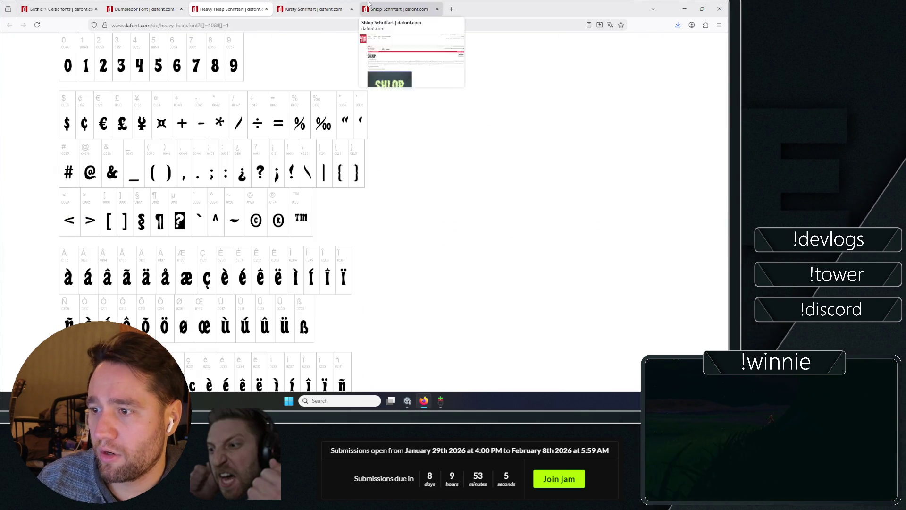
left_click(399, 9)
scroll(479, 205, "down", 4)
scroll(526, 186, "up", 4)
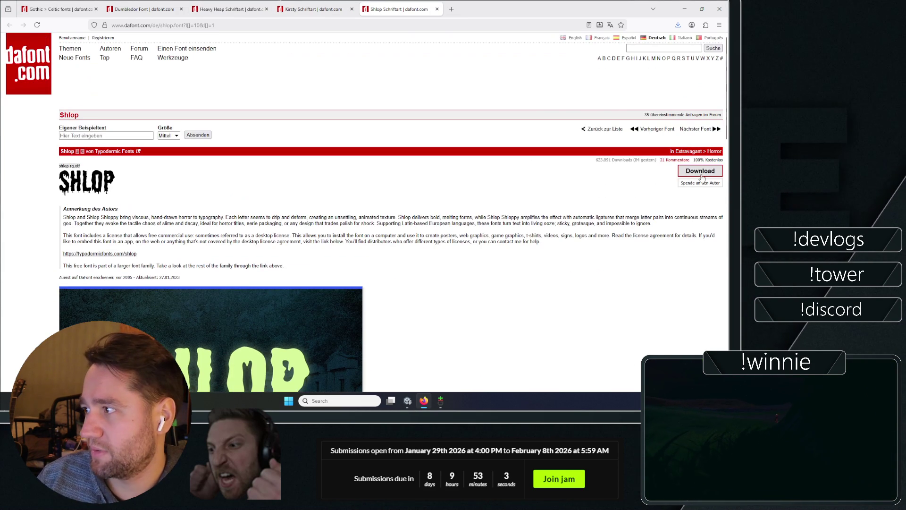
left_click(700, 171)
left_click(550, 45)
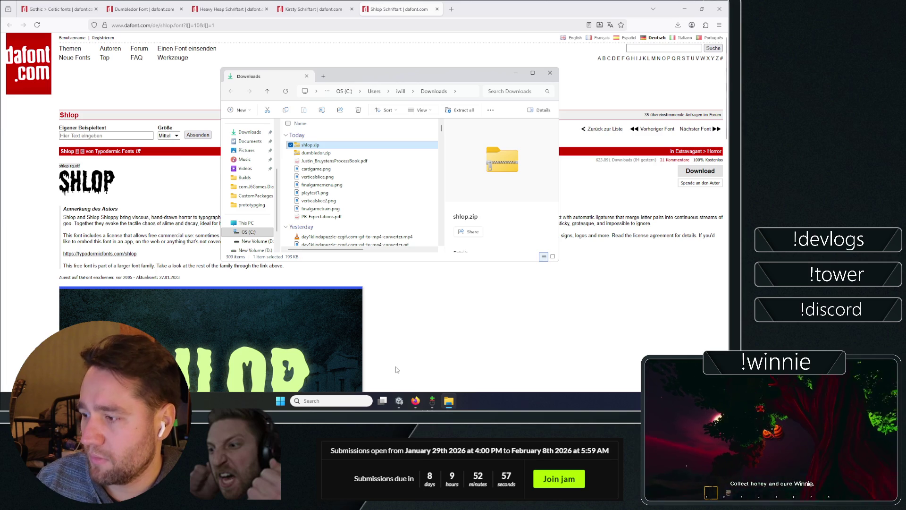
left_click(404, 402)
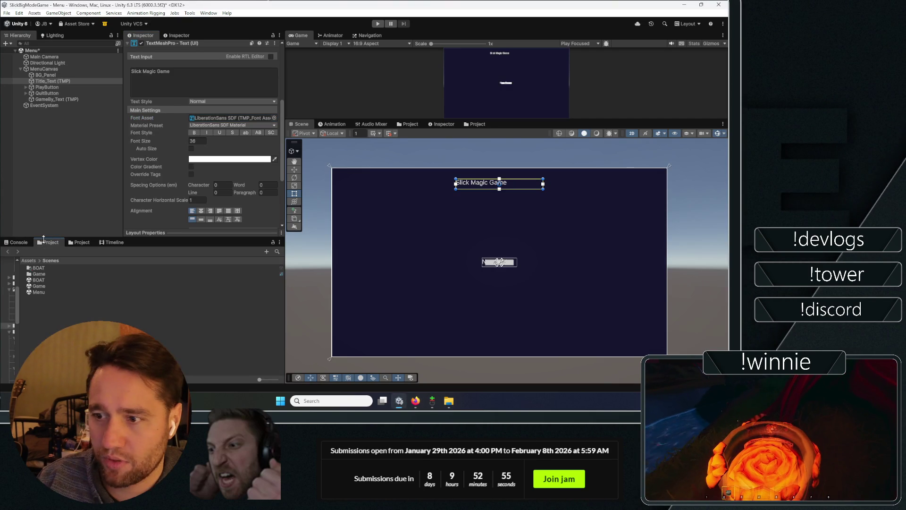
- Navigate Assets > TextMesh Pro > Examples & Extras and open its Fonts folder
left_click(28, 261)
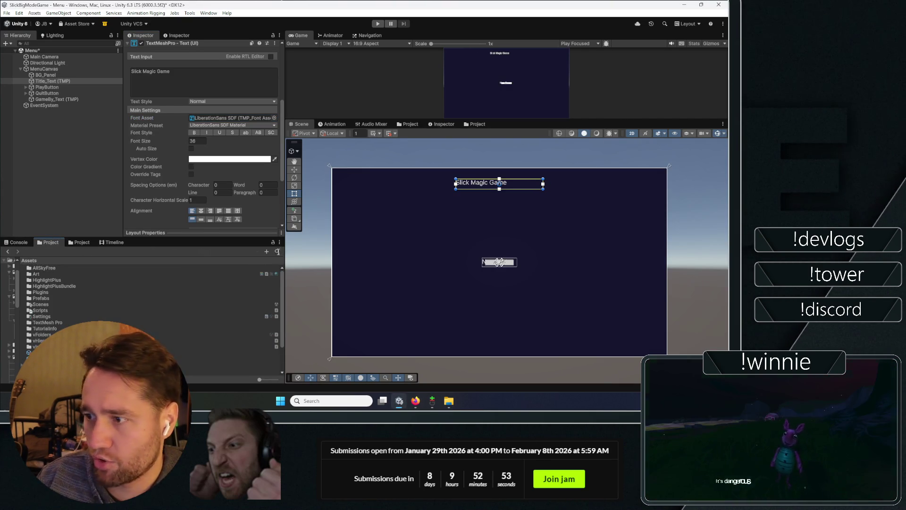
key("ctrl+f")
type("text")
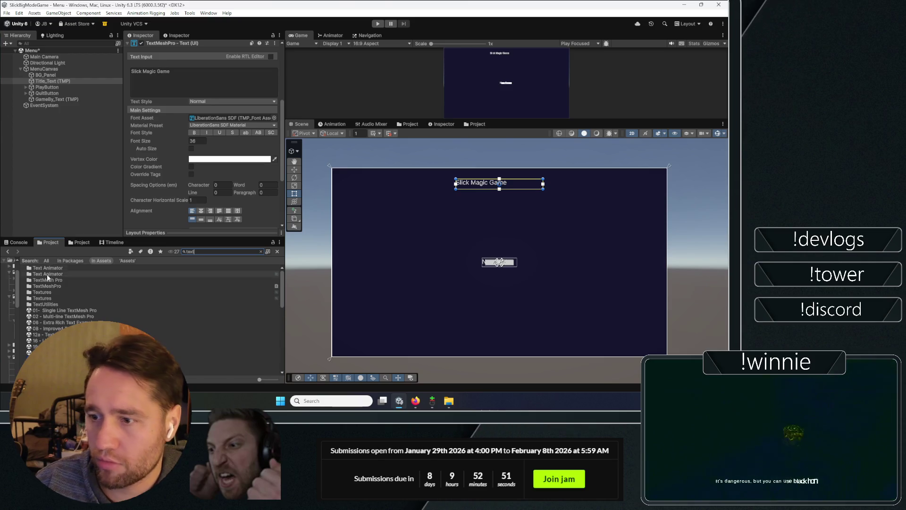
double_click(47, 280)
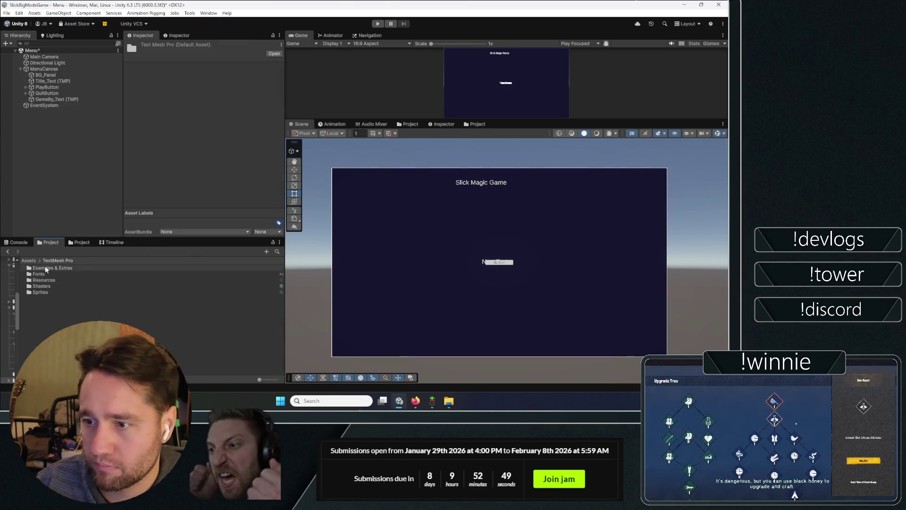
double_click(44, 266)
left_click(47, 306)
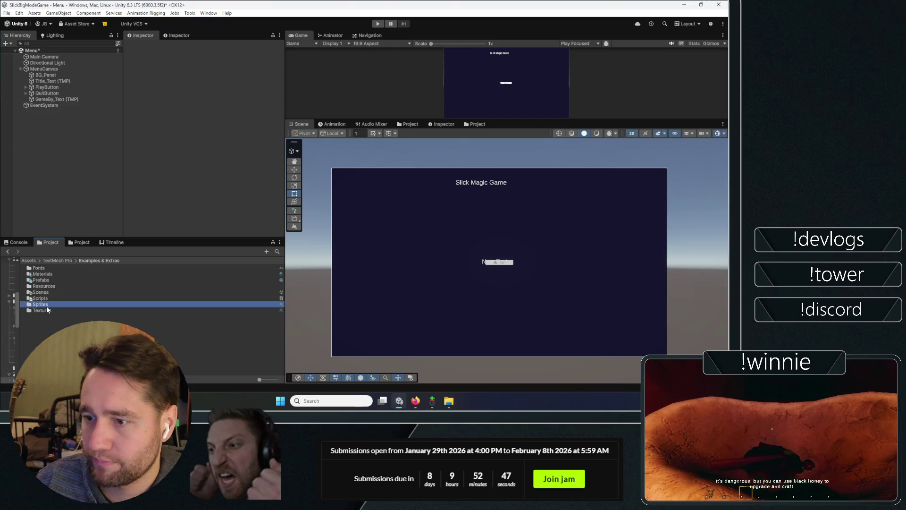
double_click(46, 305)
left_click(94, 260)
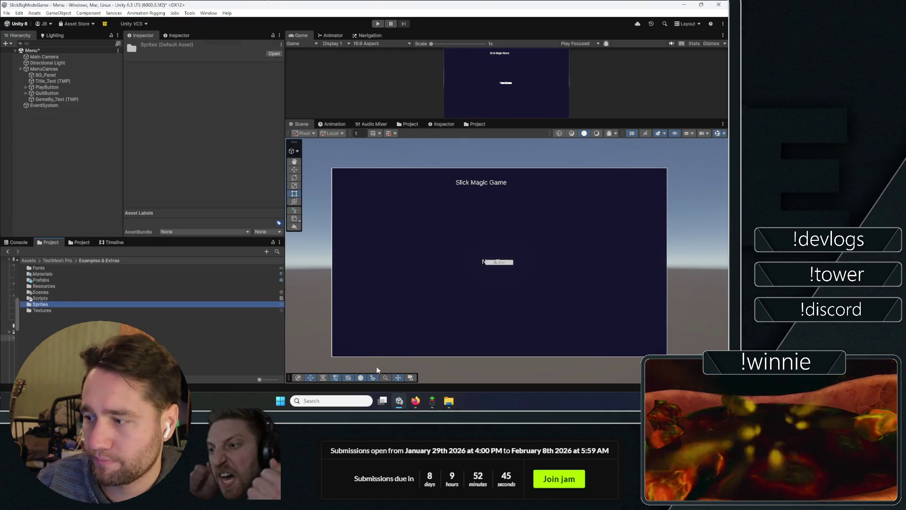
double_click(52, 267)
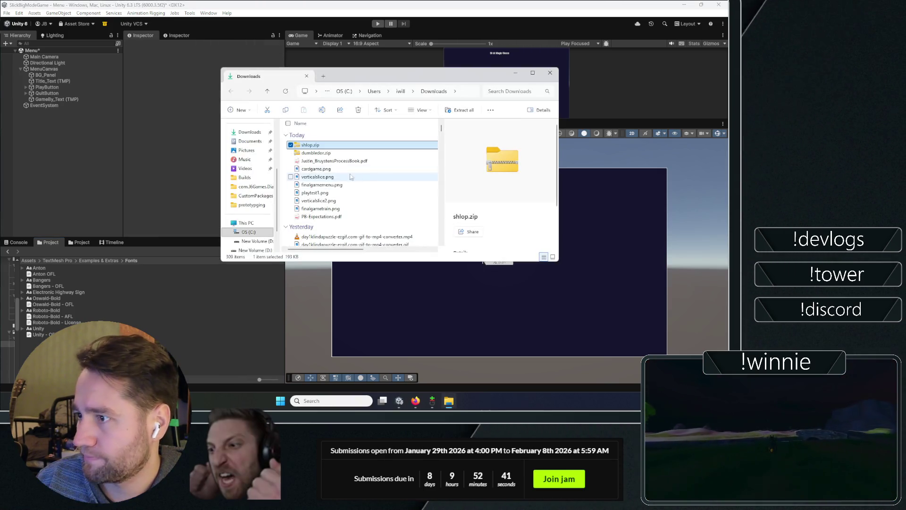
- Extract shlop.zip and dumbledor.zip with PeaZip's Extract here (smart new folder)
left_click(329, 152)
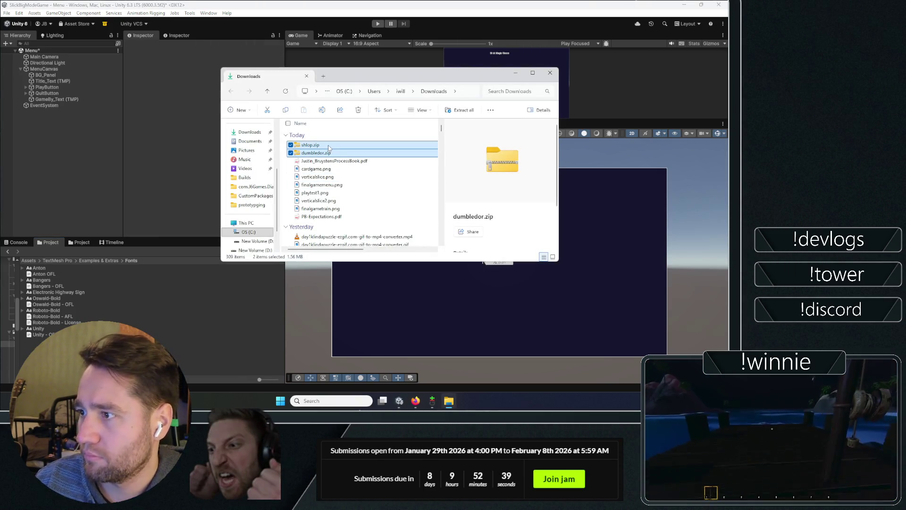
right_click(324, 147)
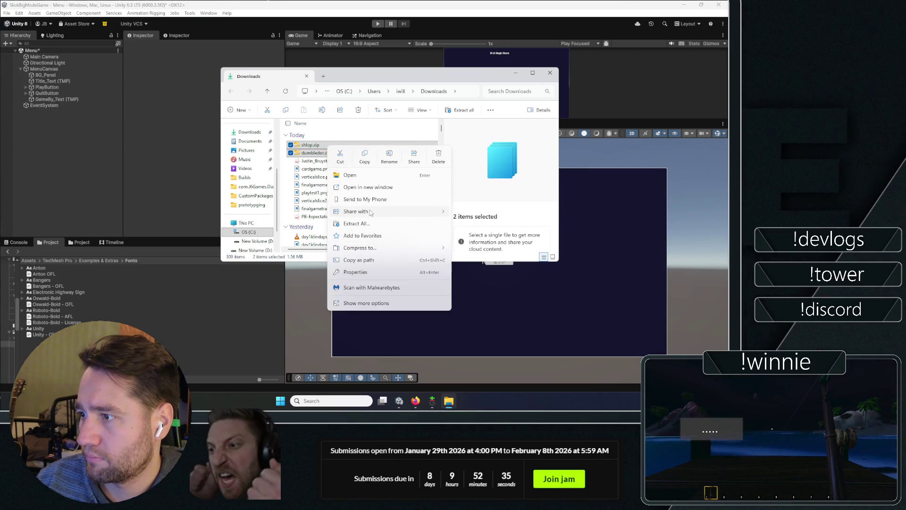
left_click(362, 302)
mouse_move(401, 169)
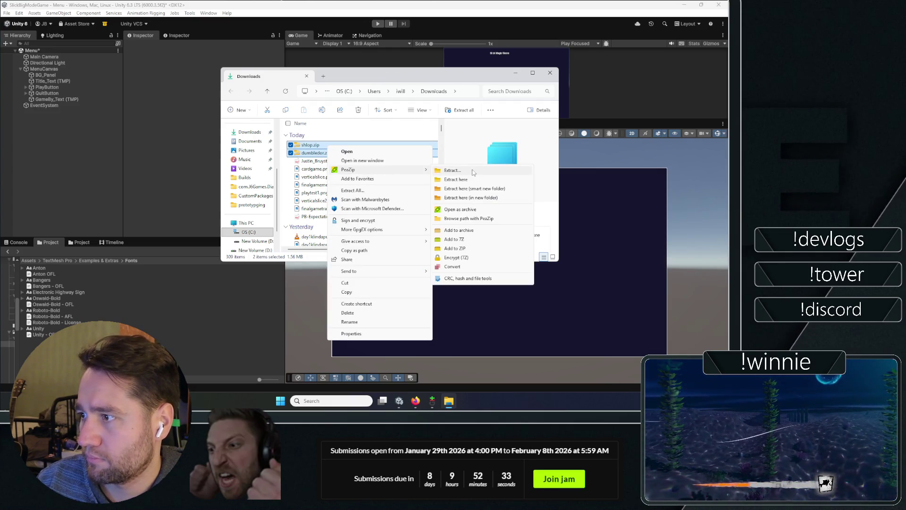
left_click(479, 191)
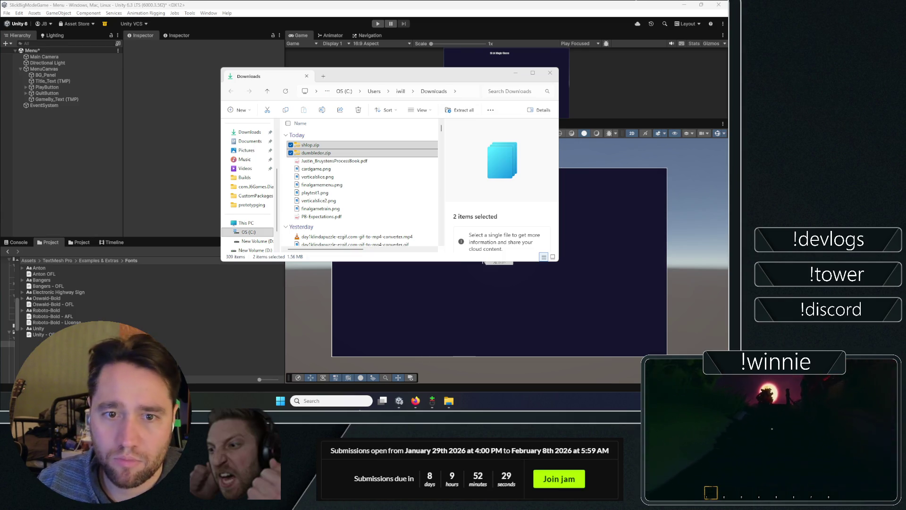
key("alt+Tab")
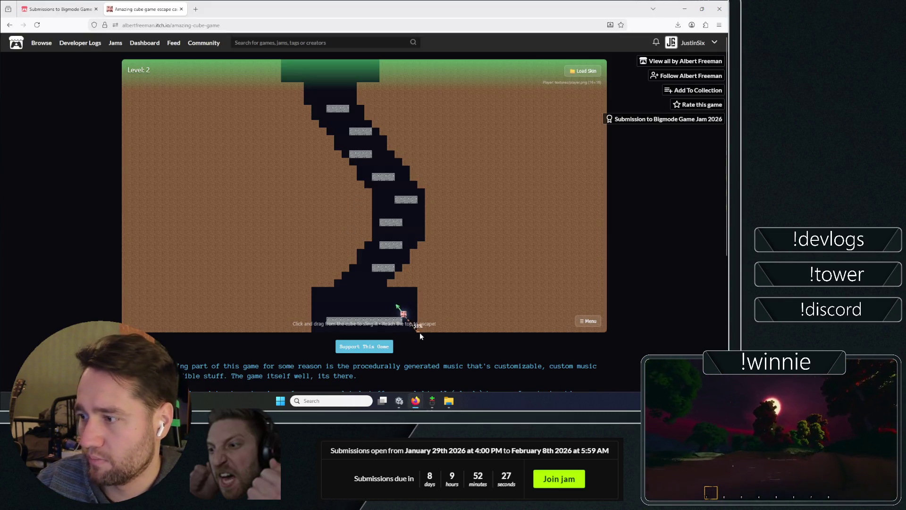
- Sling the cube up to the green exit to finish Level 2
left_click_drag(420, 333, 427, 353)
left_click_drag(338, 313, 282, 387)
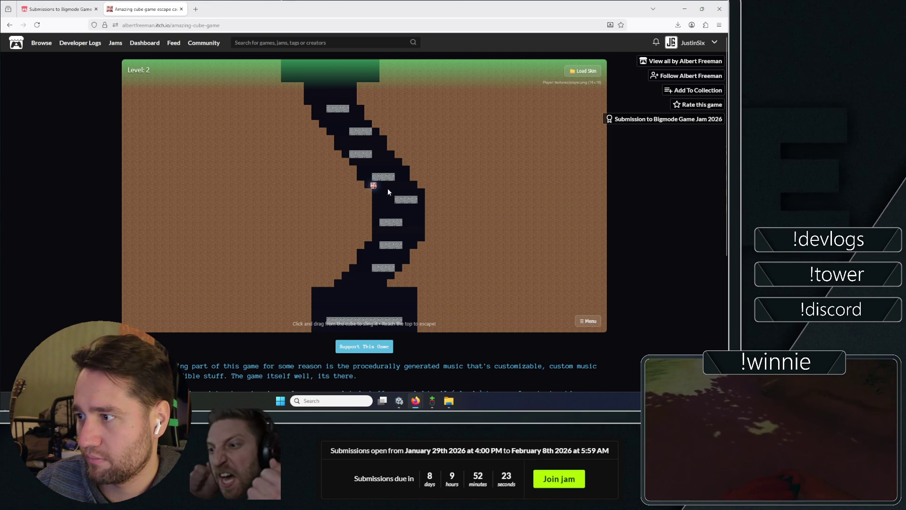
left_click_drag(377, 189, 405, 258)
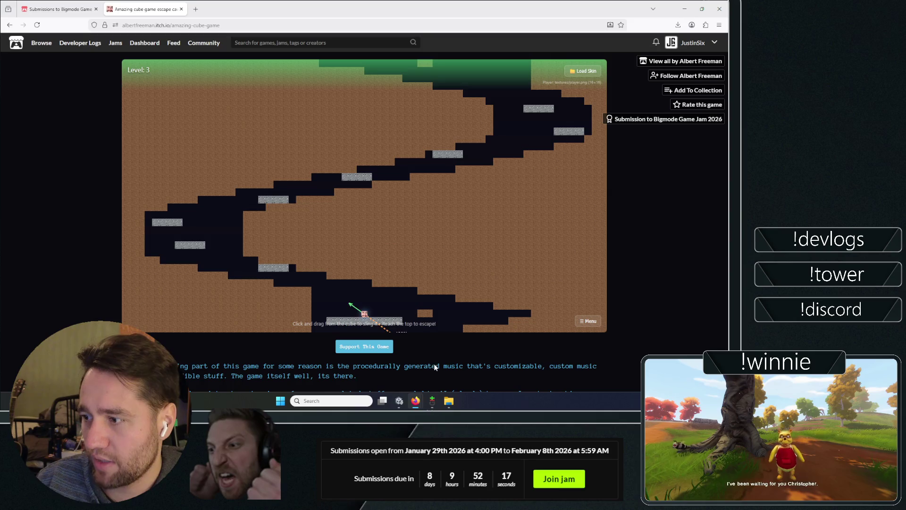
- Fling the cube along the Level 3 cave tunnel and out to Level 4
left_click_drag(435, 367, 424, 361)
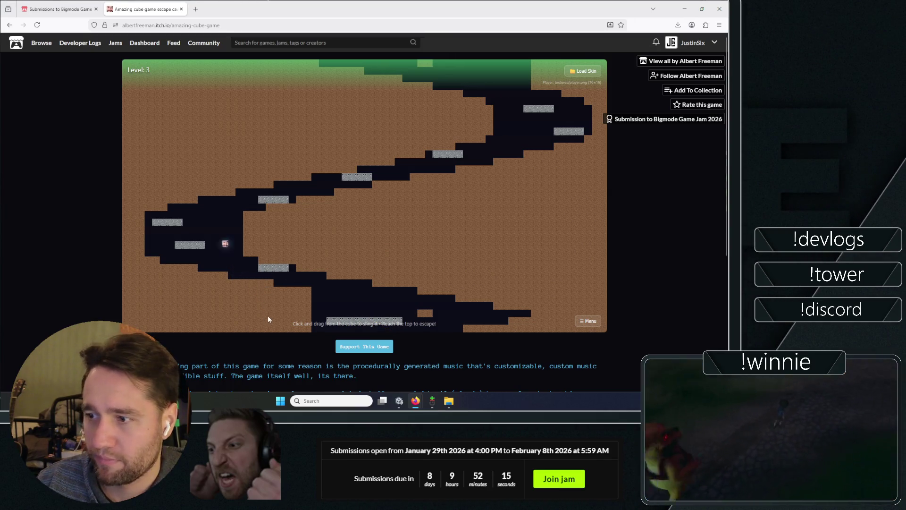
mouse_move(165, 254)
left_mouse_down()
mouse_move(179, 265)
mouse_move(138, 308)
left_mouse_up()
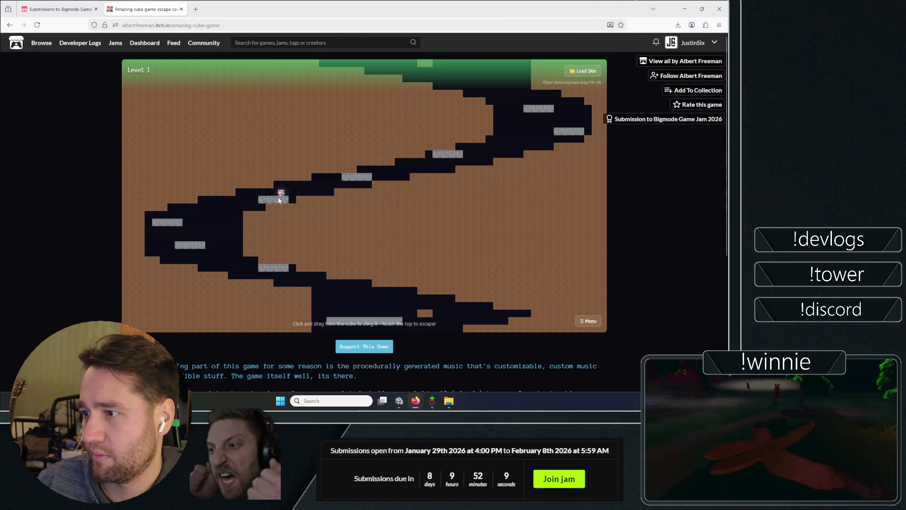
left_click_drag(188, 221, 186, 229)
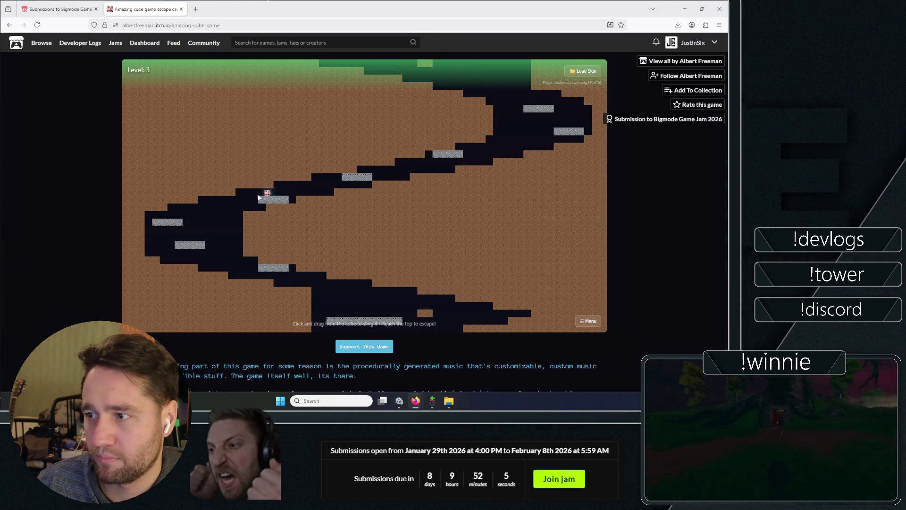
left_click_drag(245, 203, 234, 203)
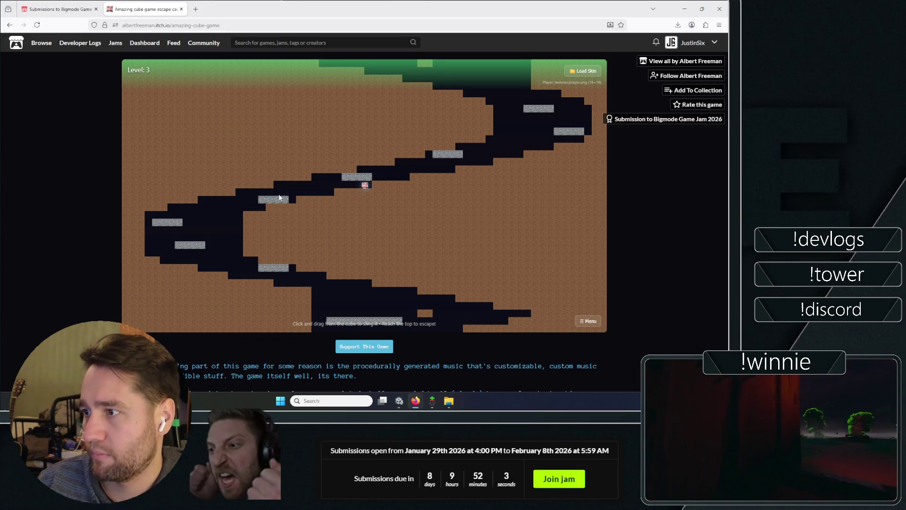
mouse_move(362, 185)
left_mouse_down()
mouse_move(356, 202)
mouse_move(333, 172)
mouse_move(343, 194)
left_mouse_up()
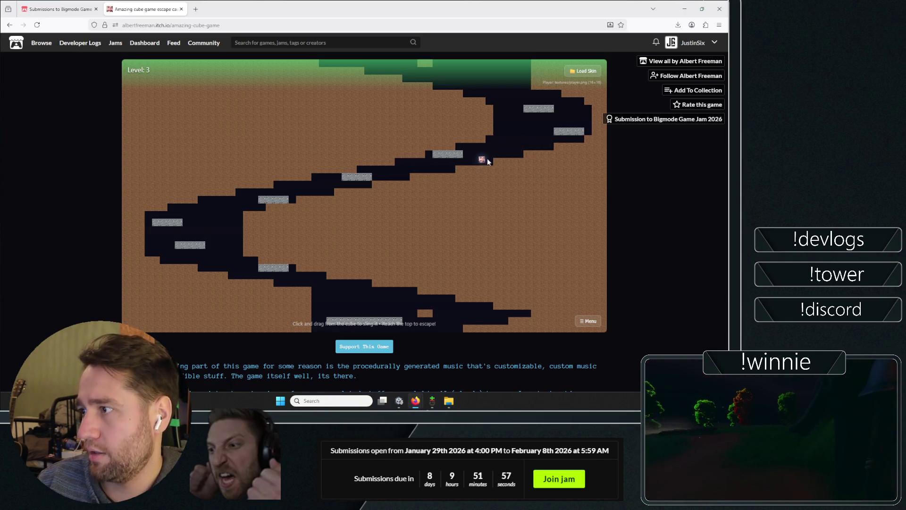
left_click_drag(468, 163, 437, 178)
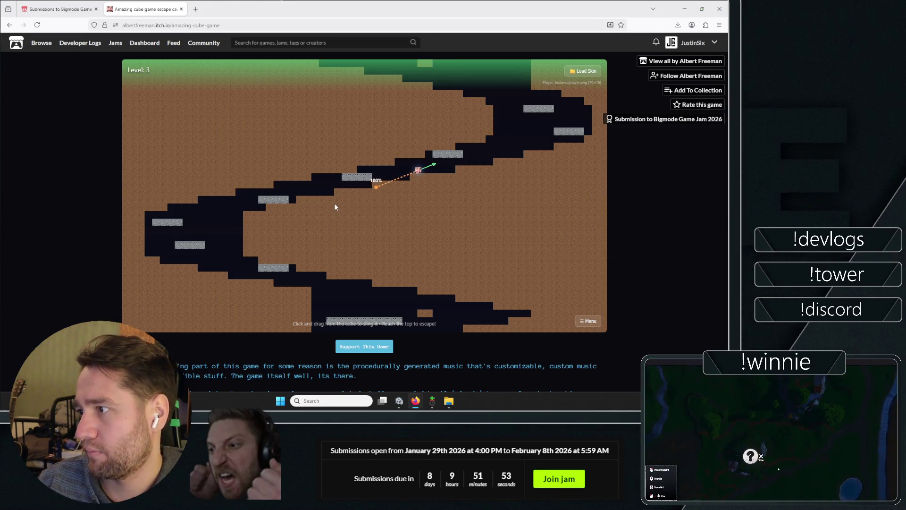
left_click_drag(335, 207, 337, 199)
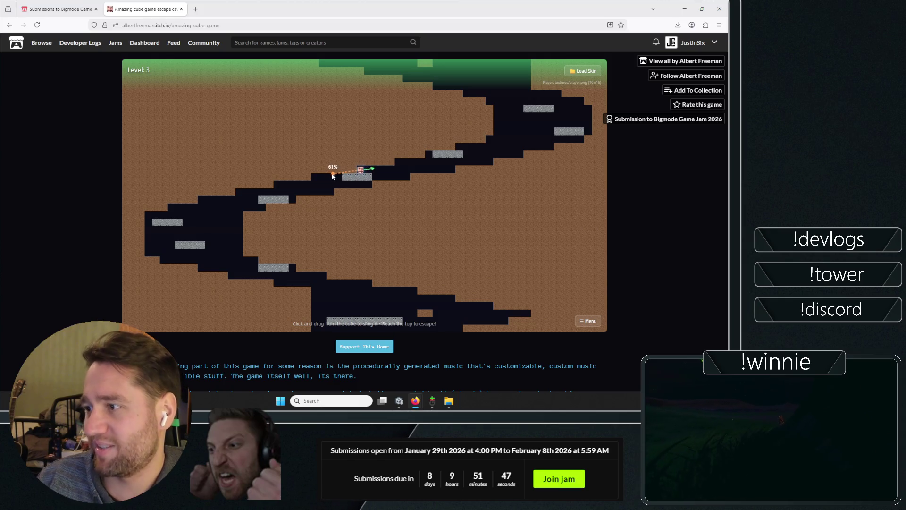
mouse_move(381, 178)
left_mouse_down()
mouse_move(349, 183)
mouse_move(395, 181)
mouse_move(316, 197)
mouse_move(360, 187)
left_mouse_up()
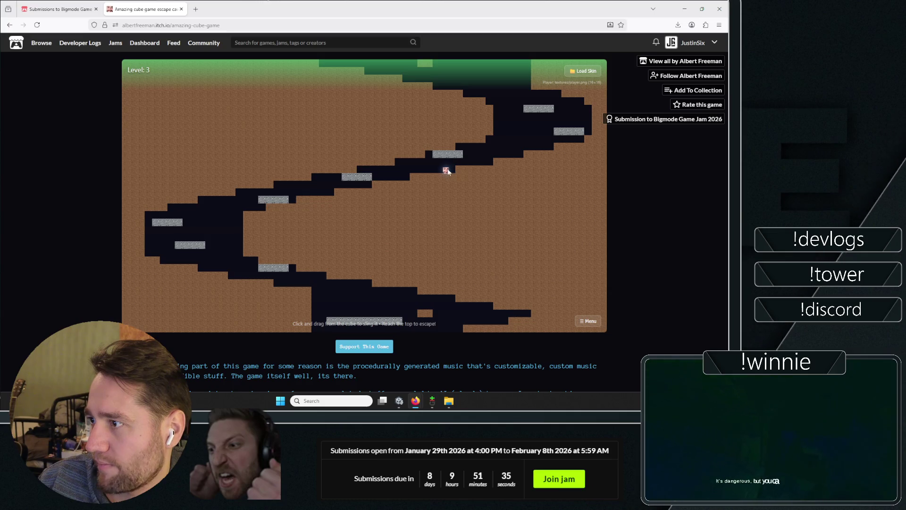
mouse_move(434, 184)
left_mouse_down()
mouse_move(433, 172)
mouse_move(422, 171)
mouse_move(397, 182)
left_mouse_up()
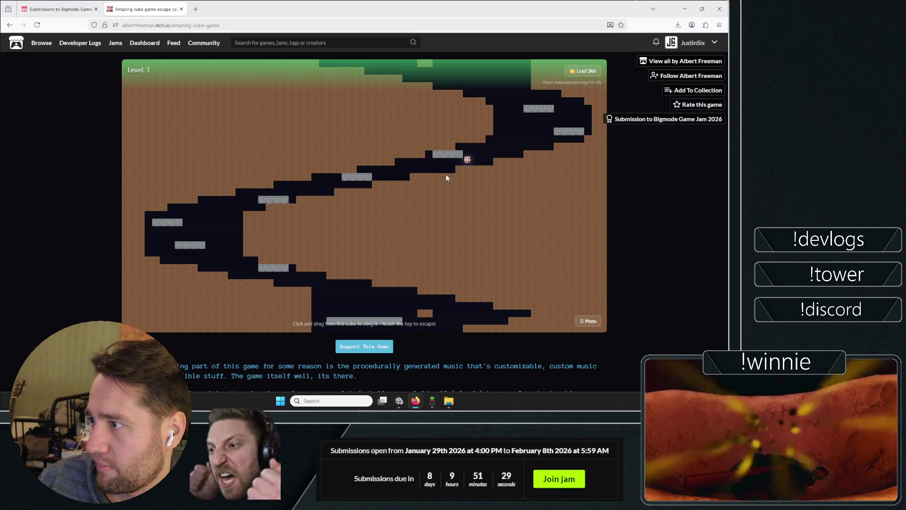
left_click_drag(520, 189, 528, 222)
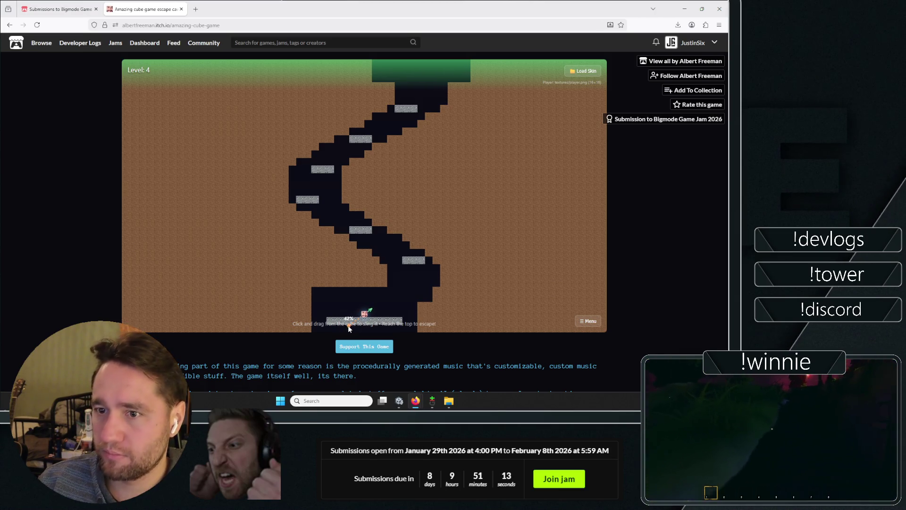
- Sling the cube from Level 4's bottom platform onto the lower ledges
left_click_drag(346, 330, 388, 328)
mouse_move(417, 298)
left_mouse_down()
mouse_move(425, 326)
mouse_move(441, 330)
mouse_move(400, 339)
mouse_move(404, 356)
left_mouse_up()
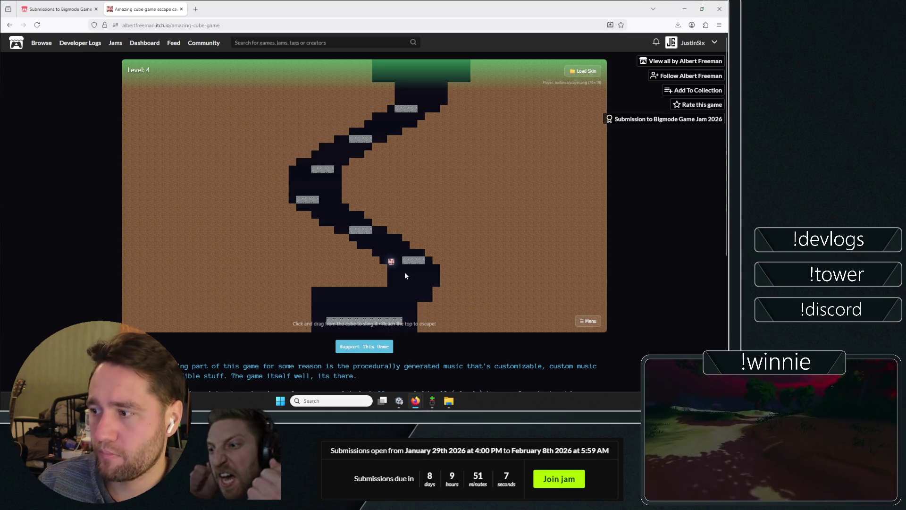
left_click_drag(399, 313, 407, 336)
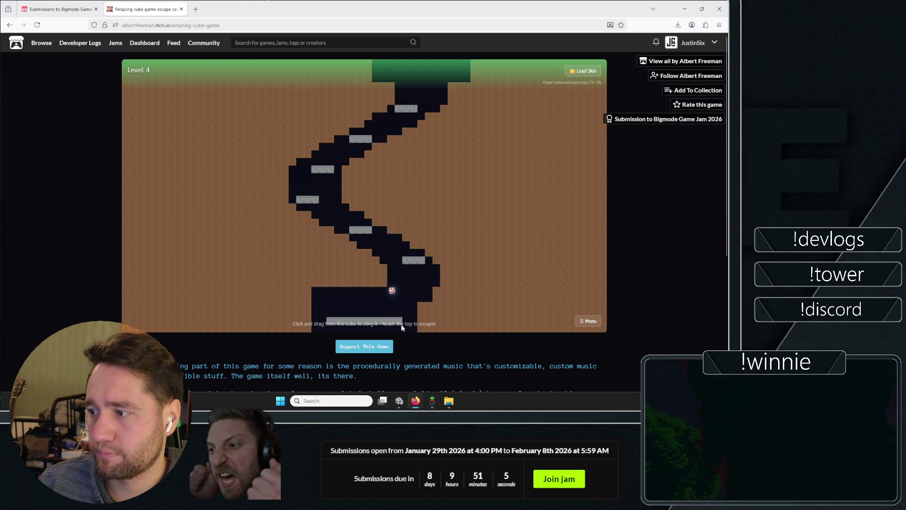
left_click_drag(405, 367, 404, 367)
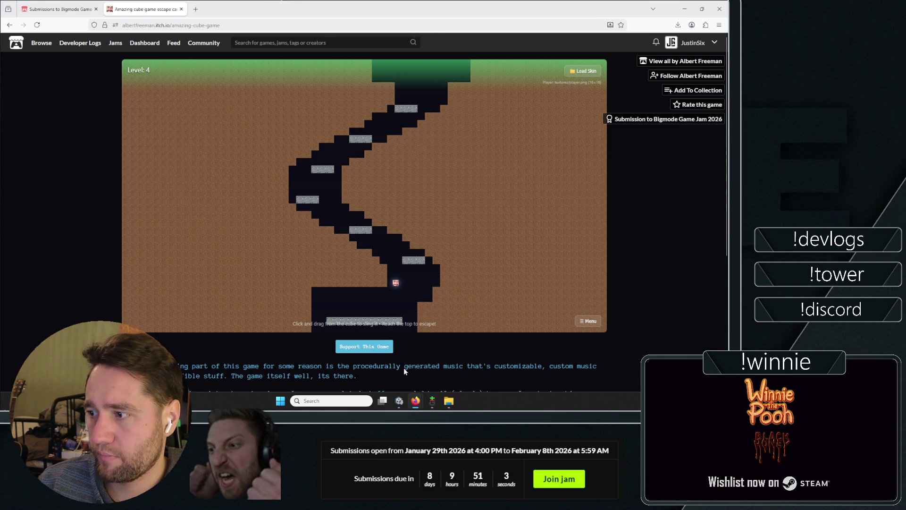
left_click_drag(391, 263, 421, 301)
left_click_drag(424, 255, 449, 260)
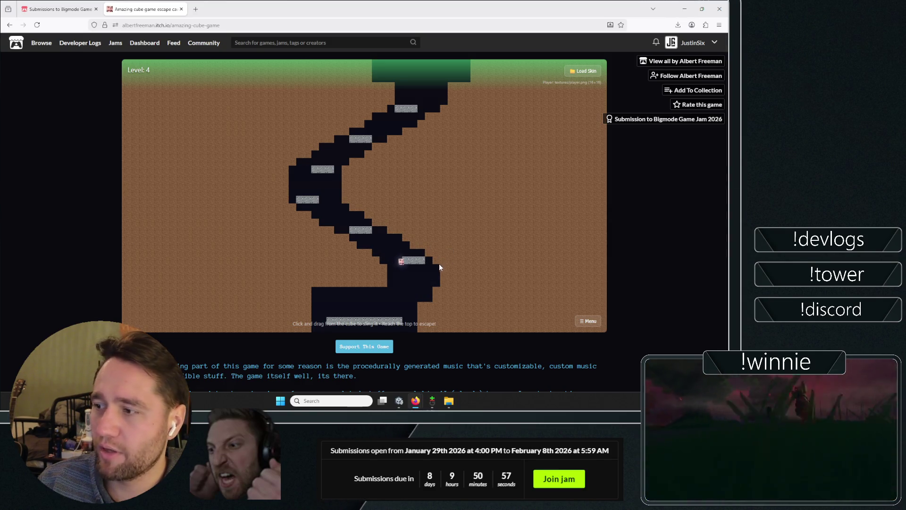
mouse_move(416, 299)
left_mouse_down()
mouse_move(436, 330)
mouse_move(399, 343)
left_mouse_up()
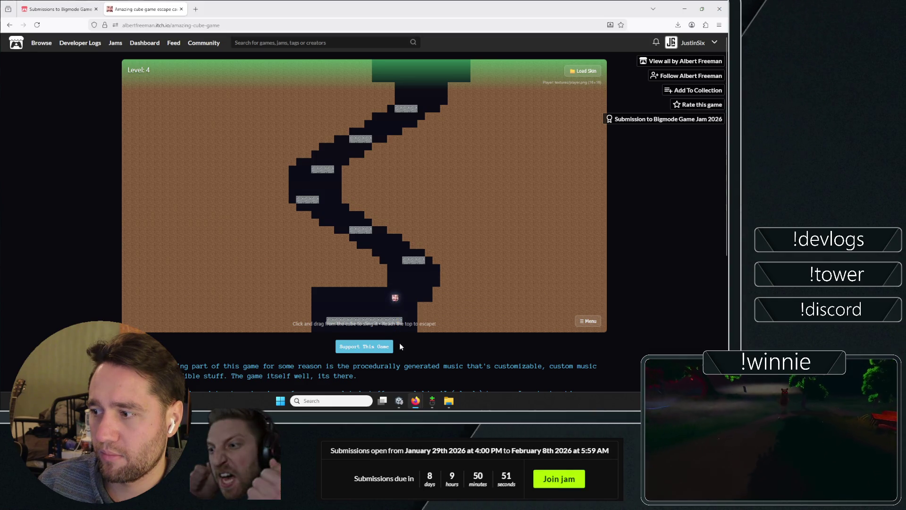
mouse_move(383, 258)
left_mouse_down()
mouse_move(401, 277)
mouse_move(386, 282)
mouse_move(404, 292)
left_mouse_up()
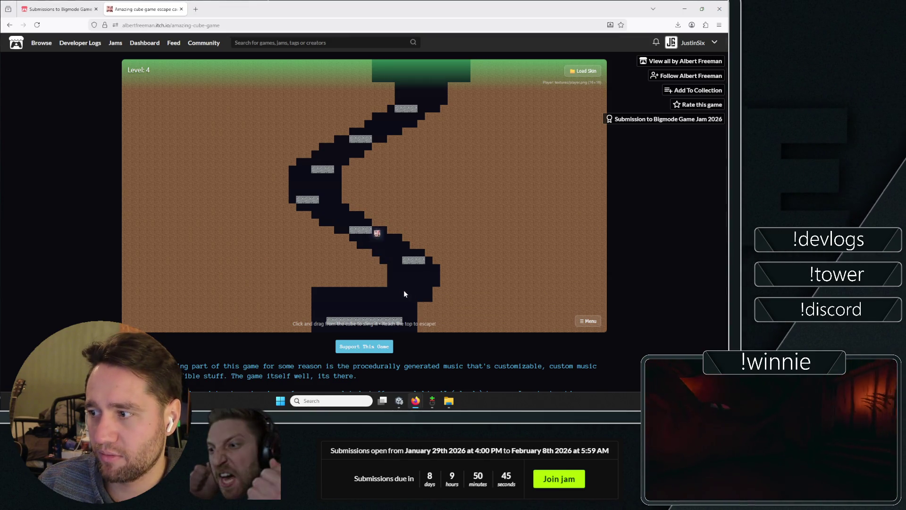
mouse_move(401, 357)
left_mouse_down()
mouse_move(413, 339)
mouse_move(412, 375)
left_mouse_up()
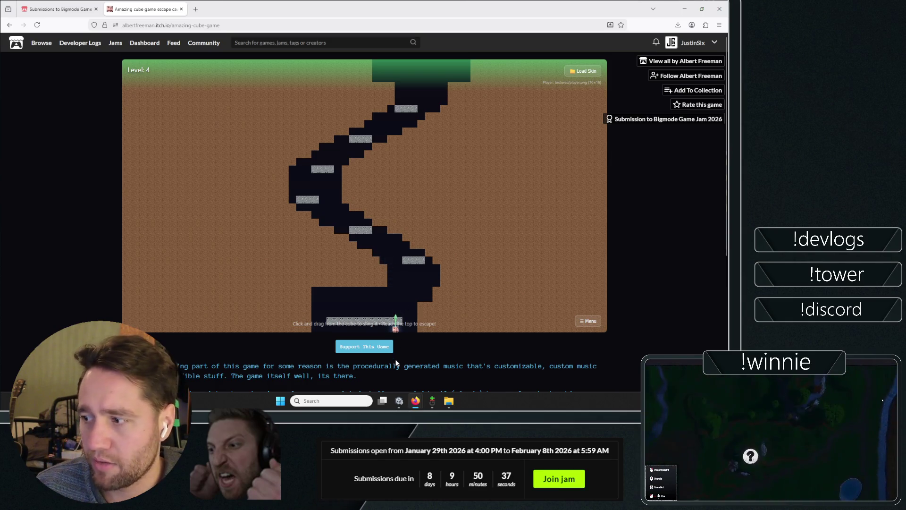
left_click_drag(397, 365, 398, 366)
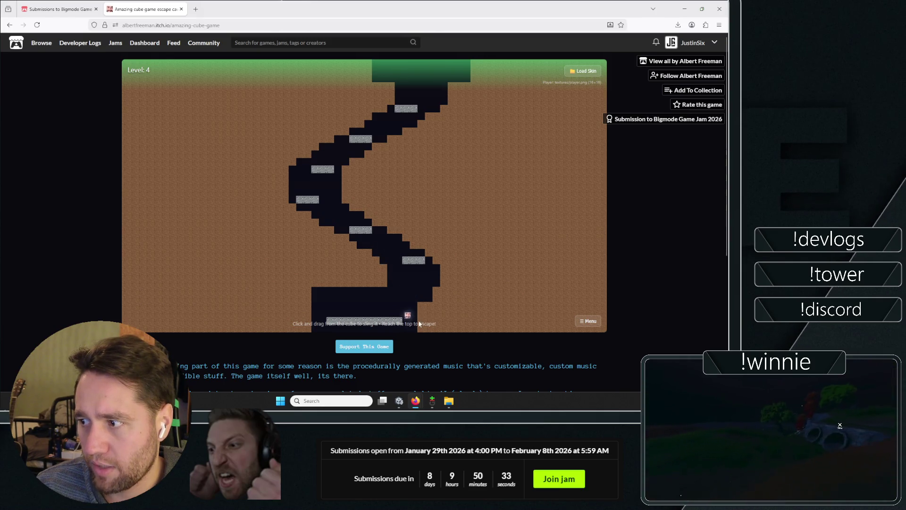
- Fling the cube up the high ledges to clear Level 4, then return to Unity
mouse_move(408, 315)
left_mouse_down()
mouse_move(382, 324)
mouse_move(385, 346)
mouse_move(391, 335)
left_mouse_up()
mouse_move(436, 283)
left_mouse_down()
mouse_move(501, 331)
mouse_move(499, 340)
left_mouse_up()
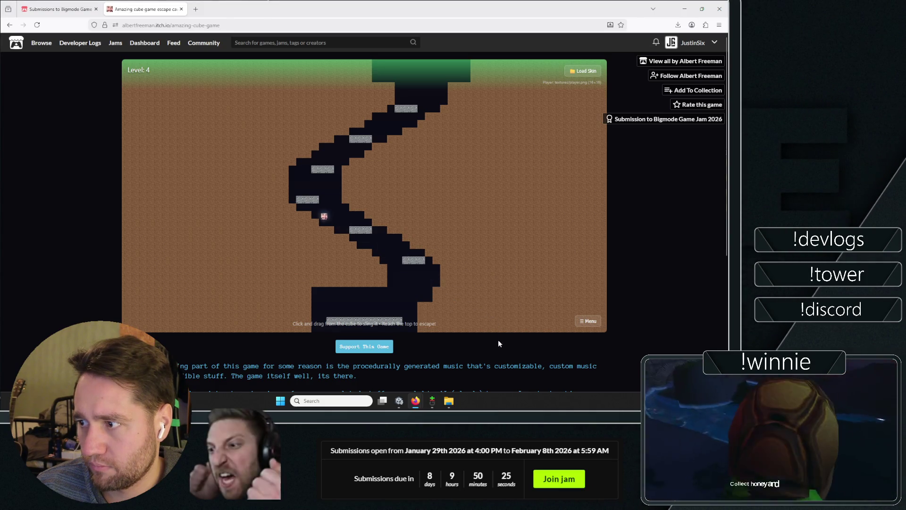
left_click_drag(299, 275, 305, 282)
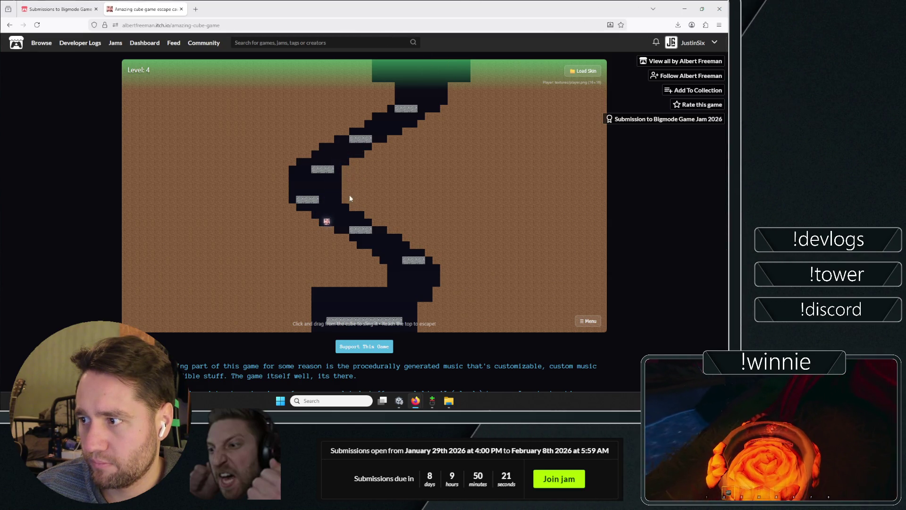
left_click_drag(299, 249, 268, 240)
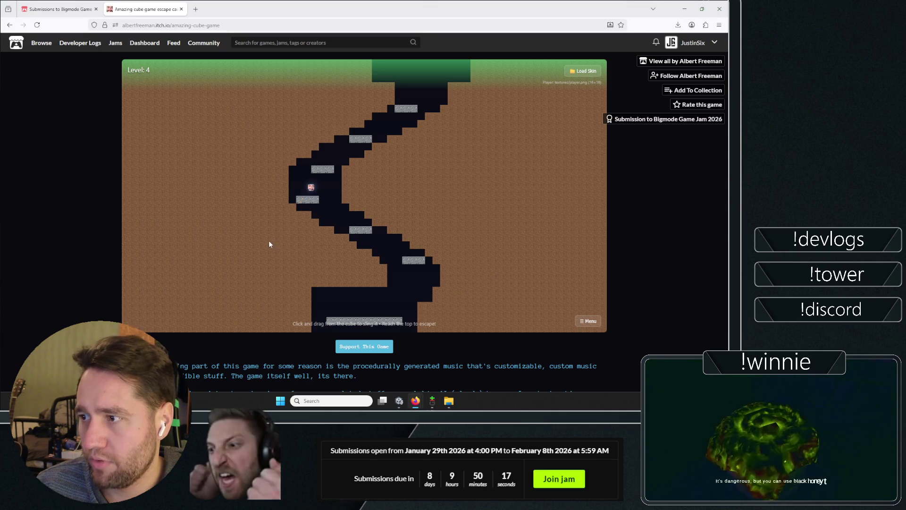
left_click_drag(399, 132, 381, 182)
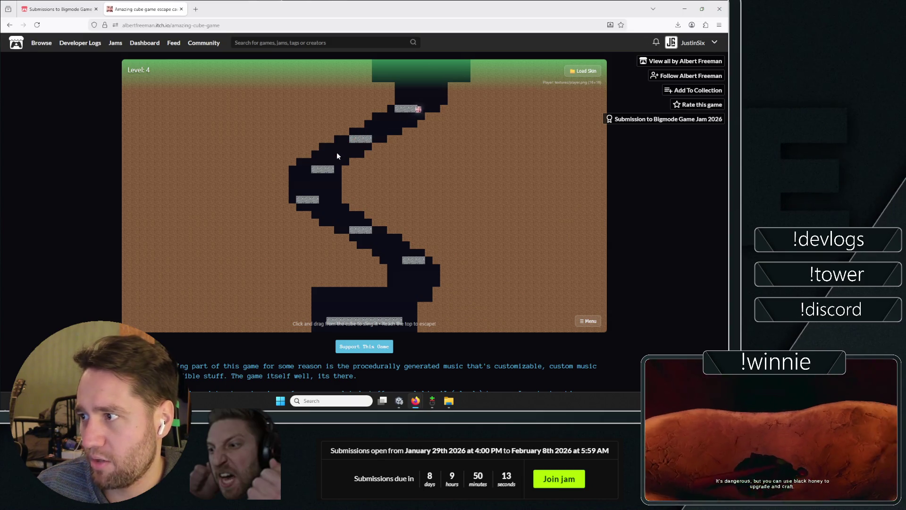
left_click_drag(373, 139, 327, 180)
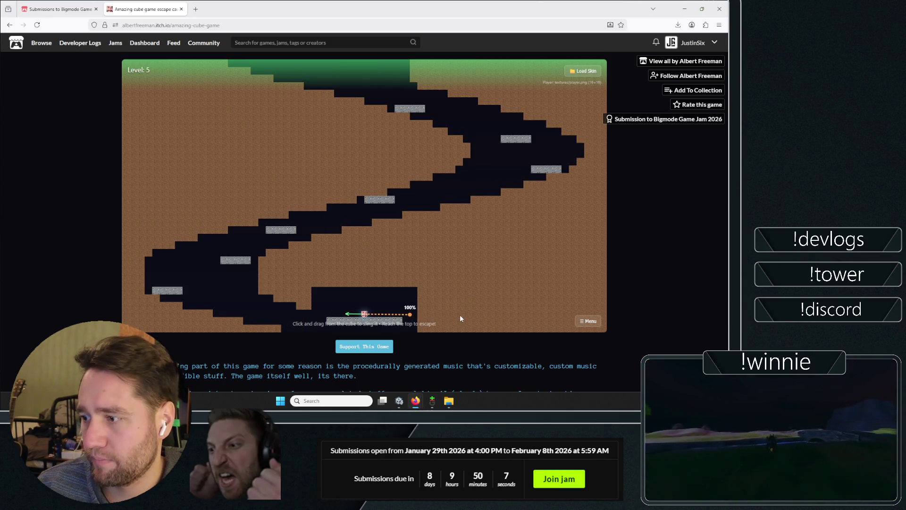
left_click_drag(460, 314, 455, 322)
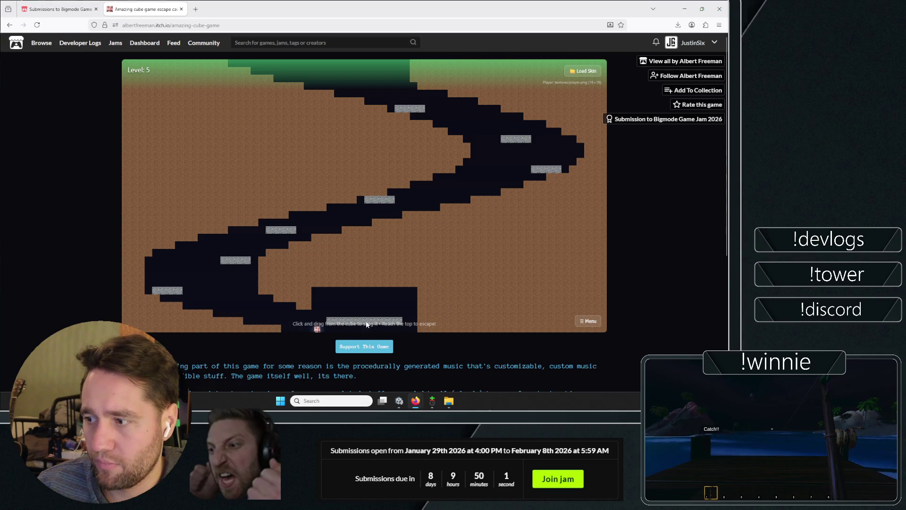
left_click_drag(318, 330, 362, 351)
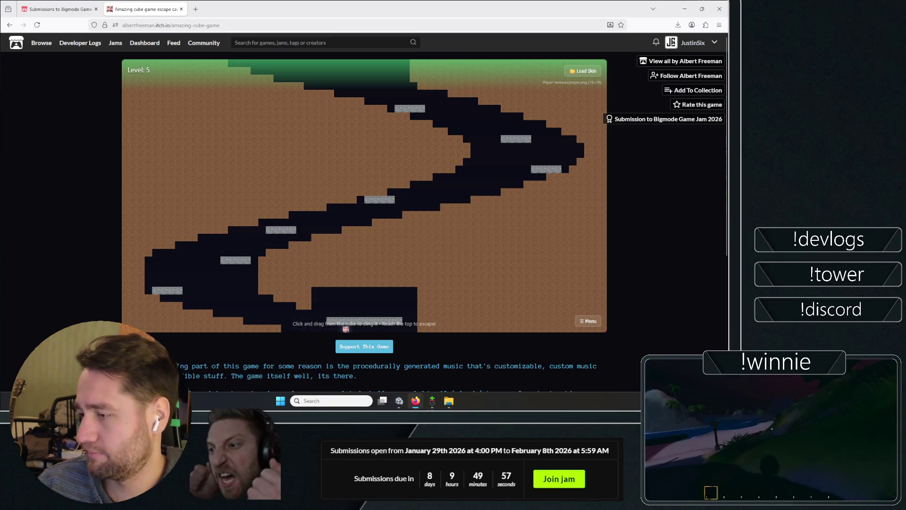
left_click(400, 401)
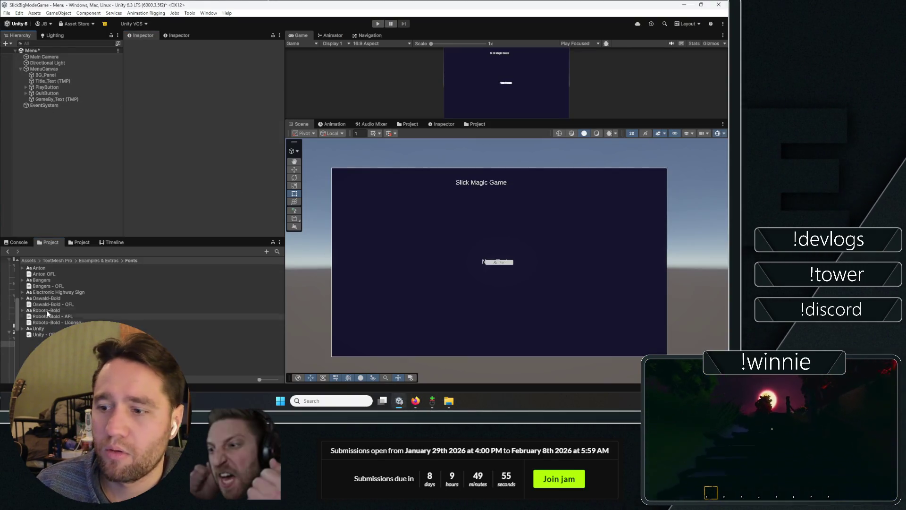
- Move the dumbledor and shlop folders from Downloads into Unity's Fonts folder and open shlop
left_click(449, 401)
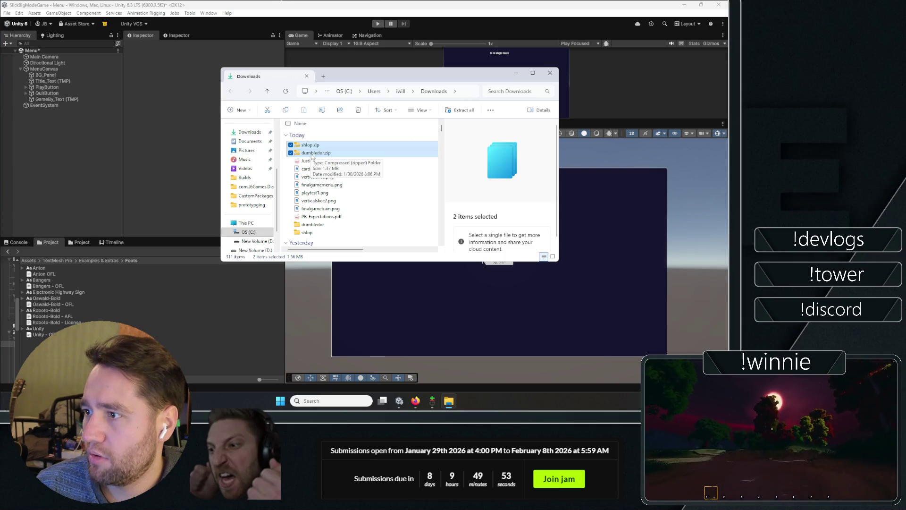
left_click(312, 224)
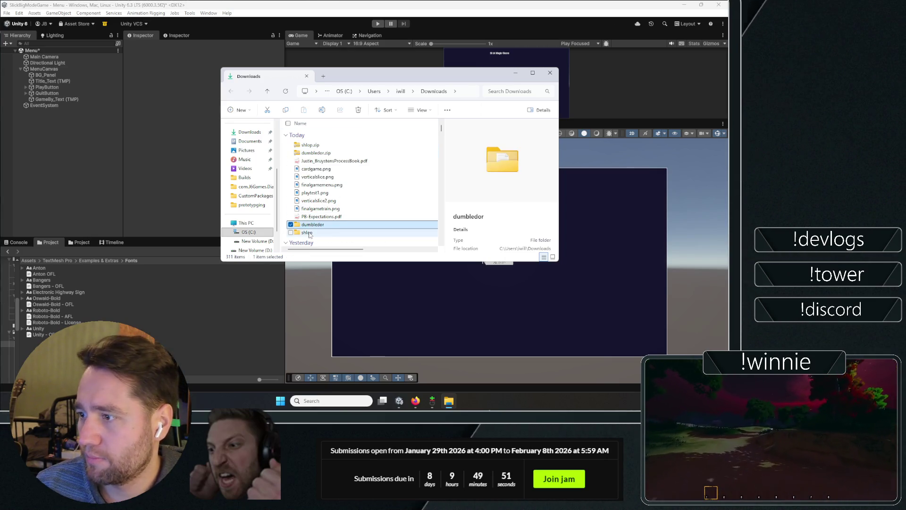
left_click(307, 232, "shift")
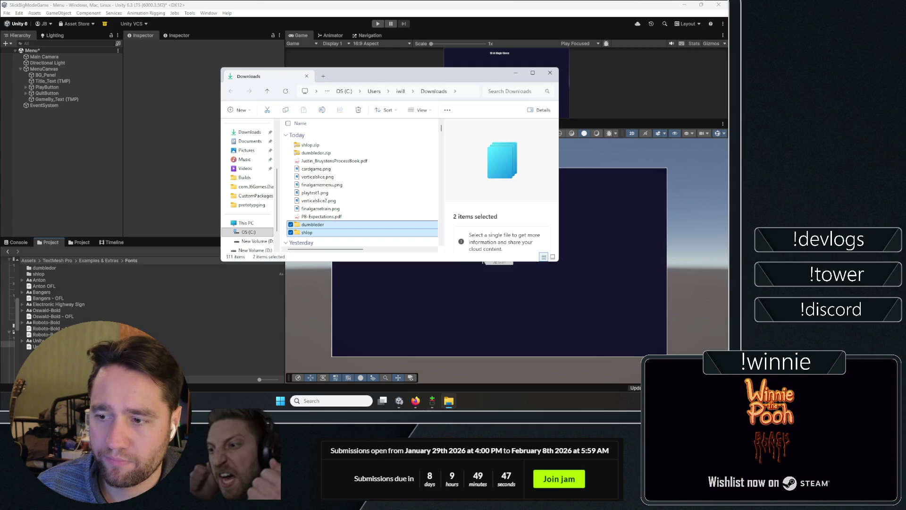
left_click(39, 274)
double_click(38, 273)
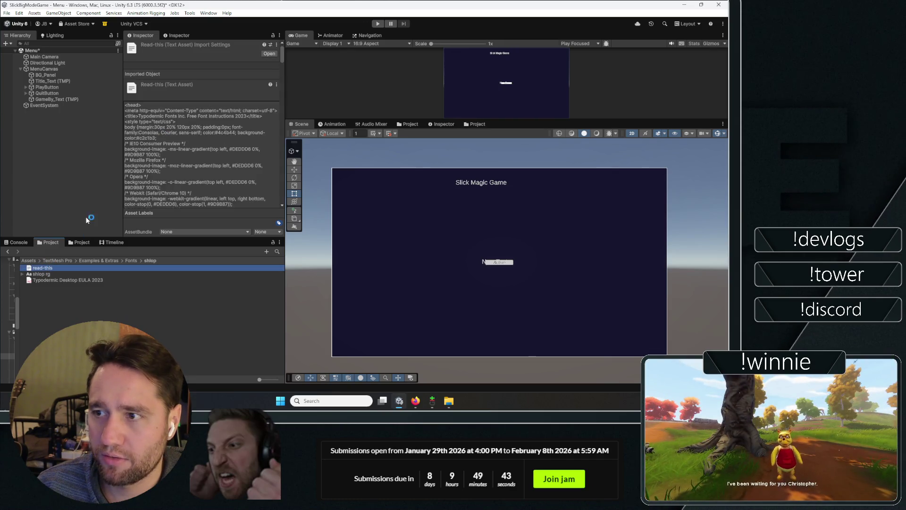
- Read the license text in the Shlop font's read-me
left_click_drag(281, 54, 284, 93)
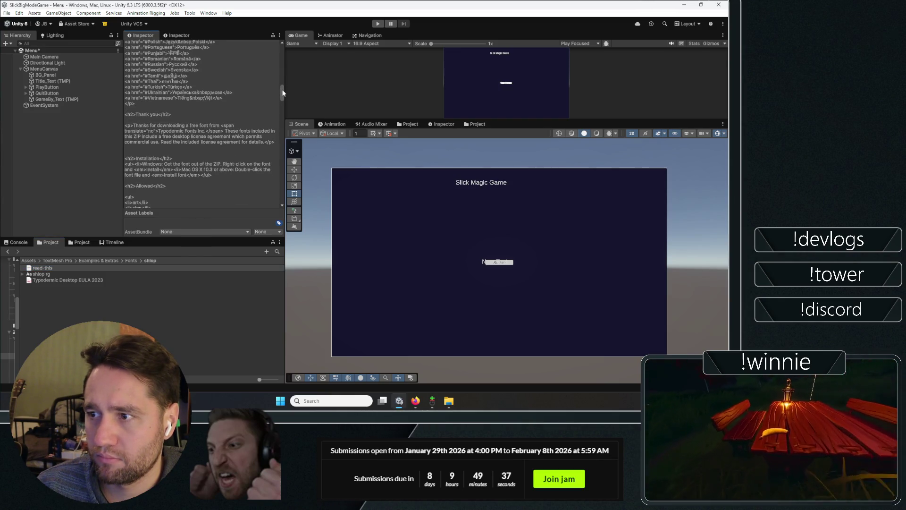
left_click(193, 150)
double_click(207, 144)
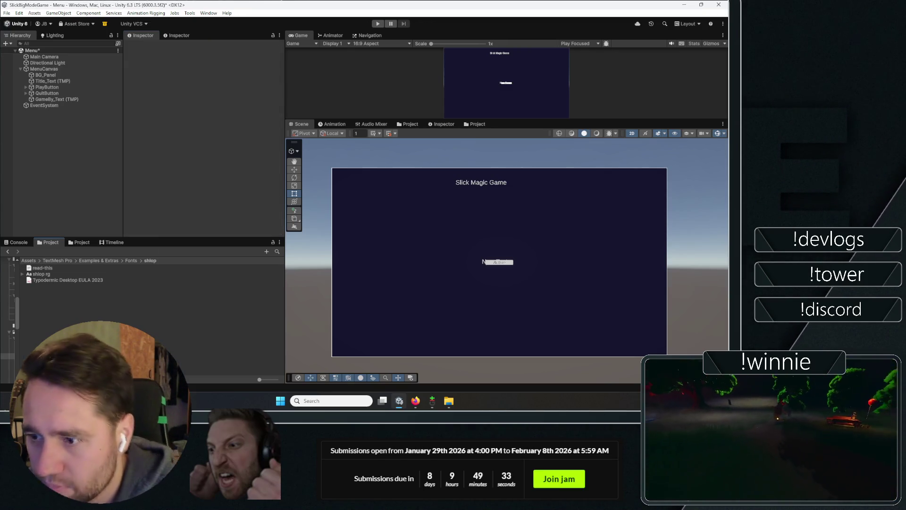
- Generate a font atlas from shlop rg in Font Asset Creator and save it as shlop rg SDF
left_click(41, 274)
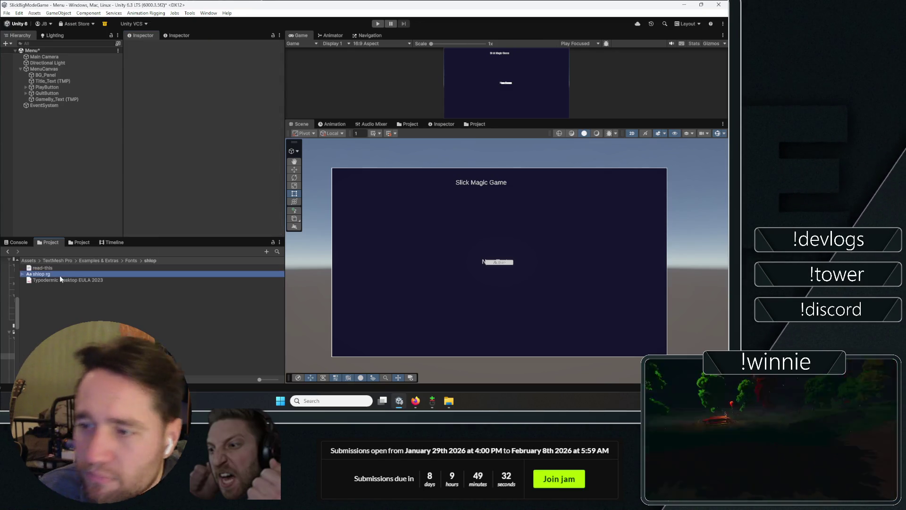
left_click(208, 13)
mouse_move(227, 192)
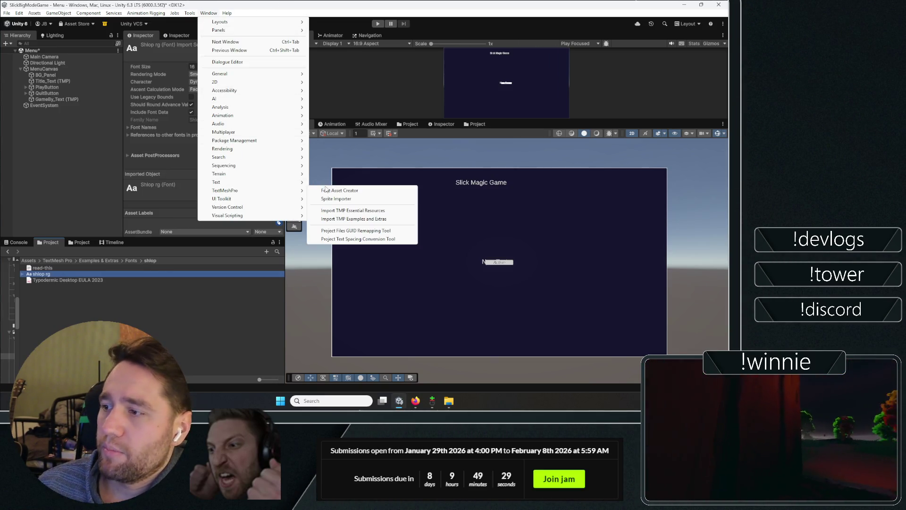
left_click(326, 191)
mouse_move(70, 274)
left_mouse_down()
mouse_move(398, 146)
mouse_move(416, 106)
left_mouse_up()
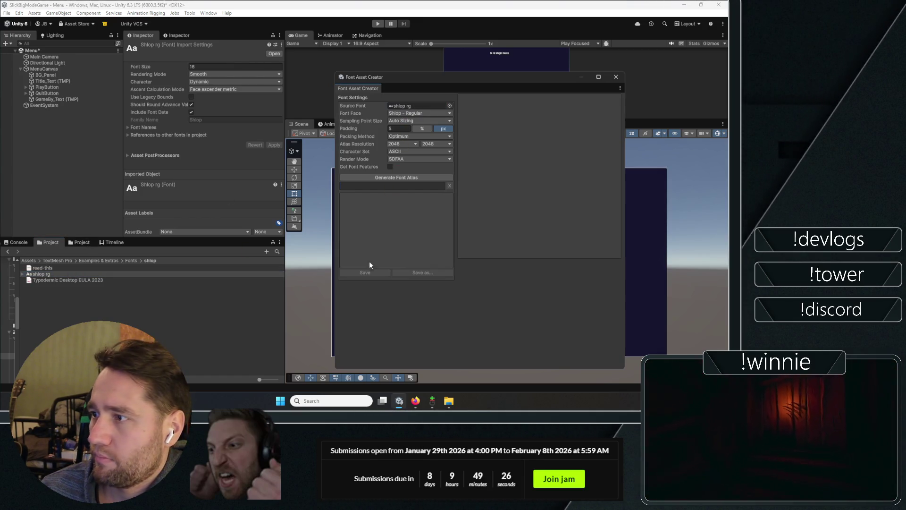
left_click(409, 178)
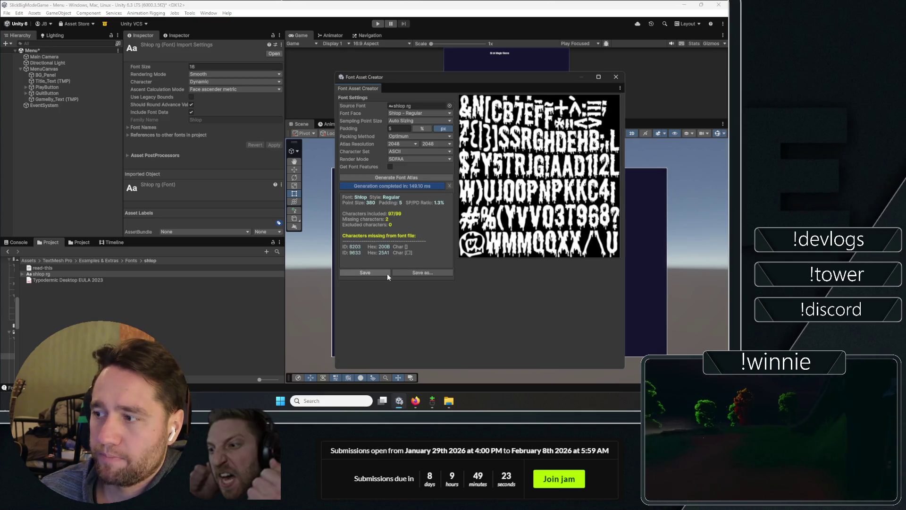
left_click(370, 274)
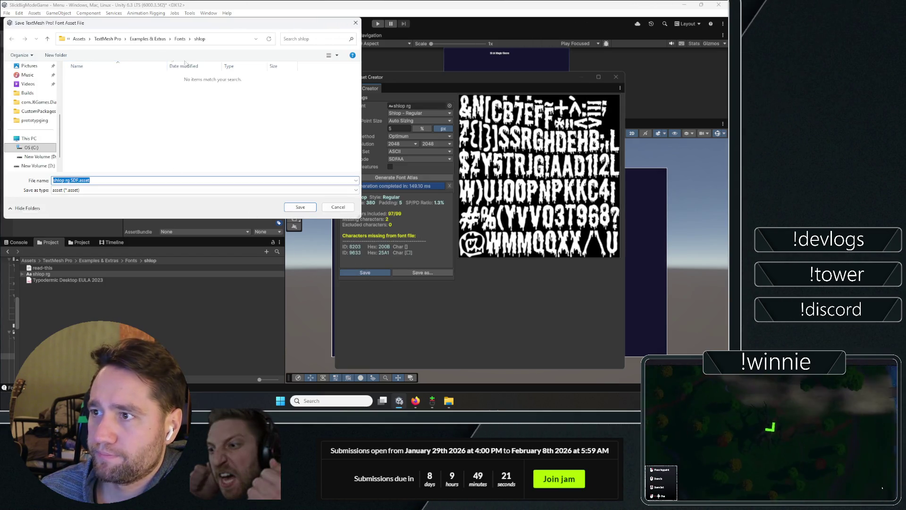
left_click(300, 208)
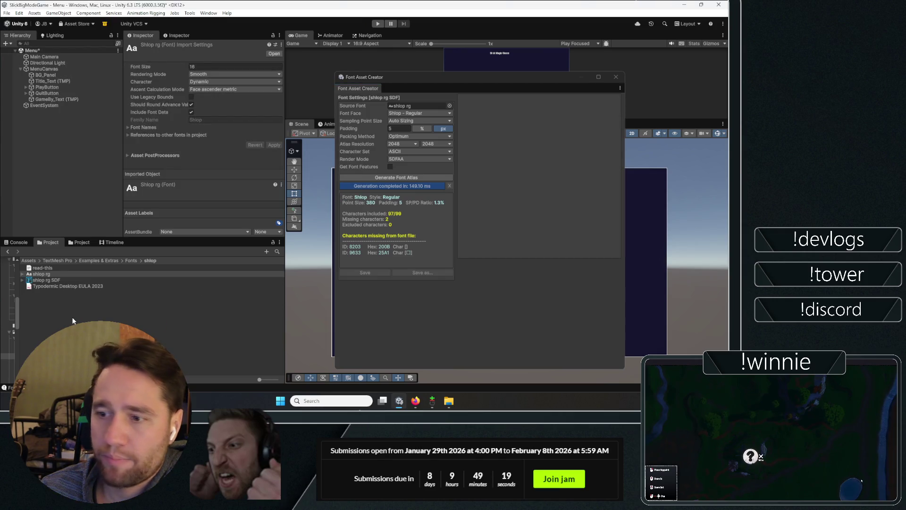
left_click(135, 261)
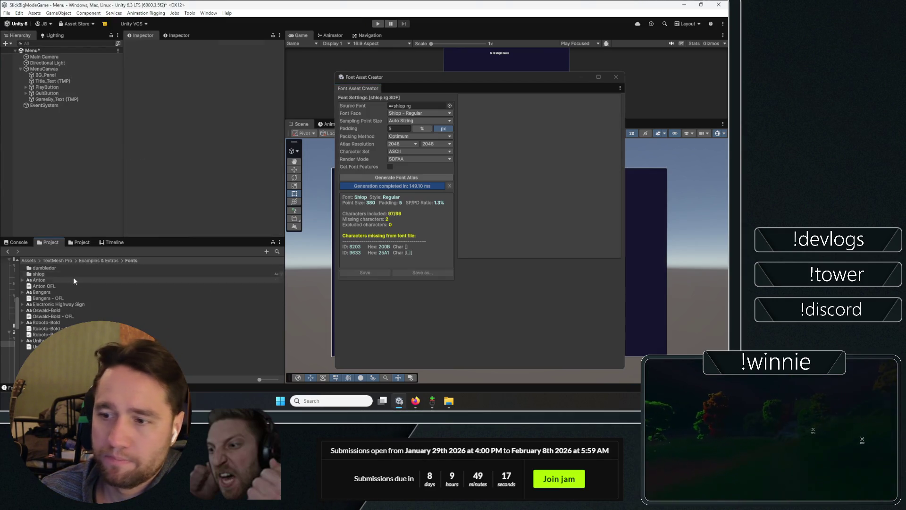
- Browse the Dumbledor dum1 and dum2 font variants, then open the dum3 folder
double_click(50, 268)
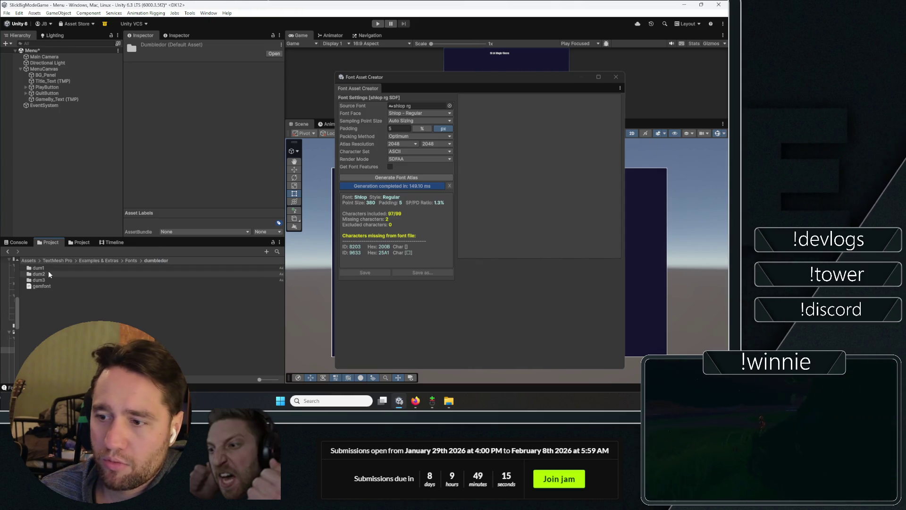
double_click(45, 269)
left_click(45, 270)
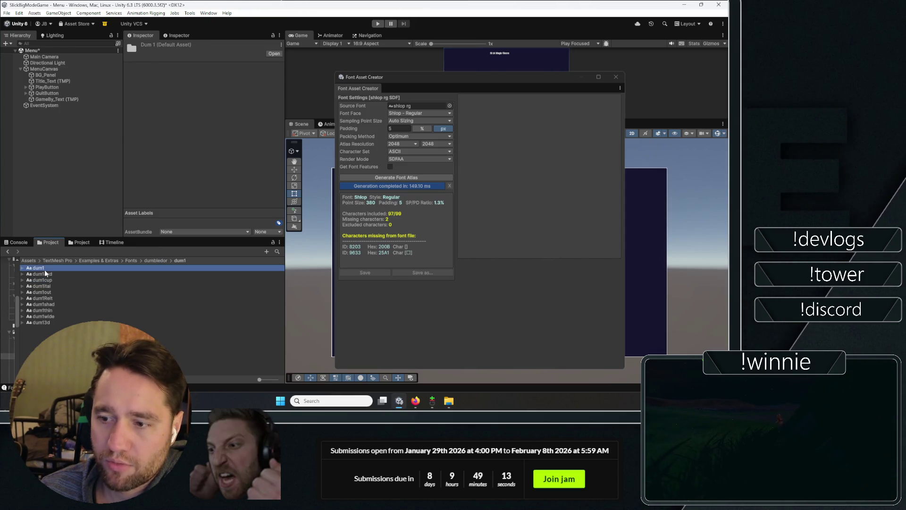
key("Down")
key("Down")
key("Down")
key("Down")
key("Down")
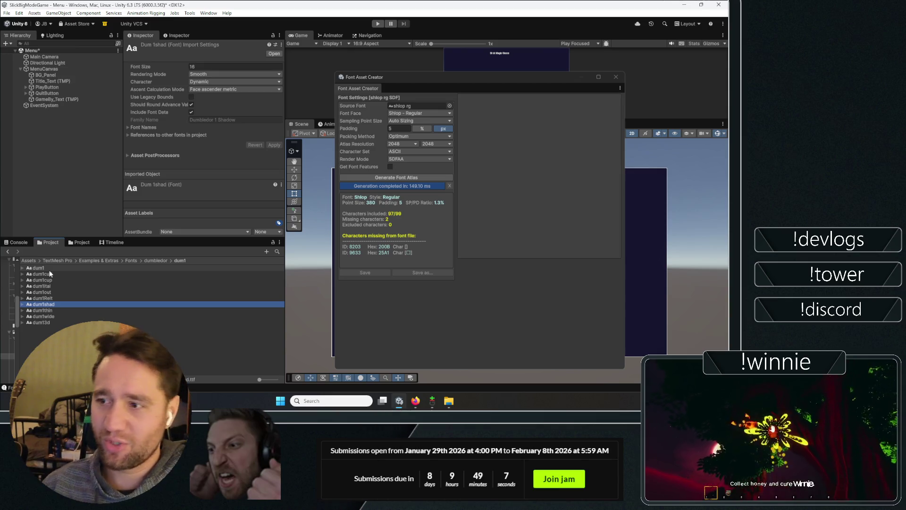
left_click(155, 260)
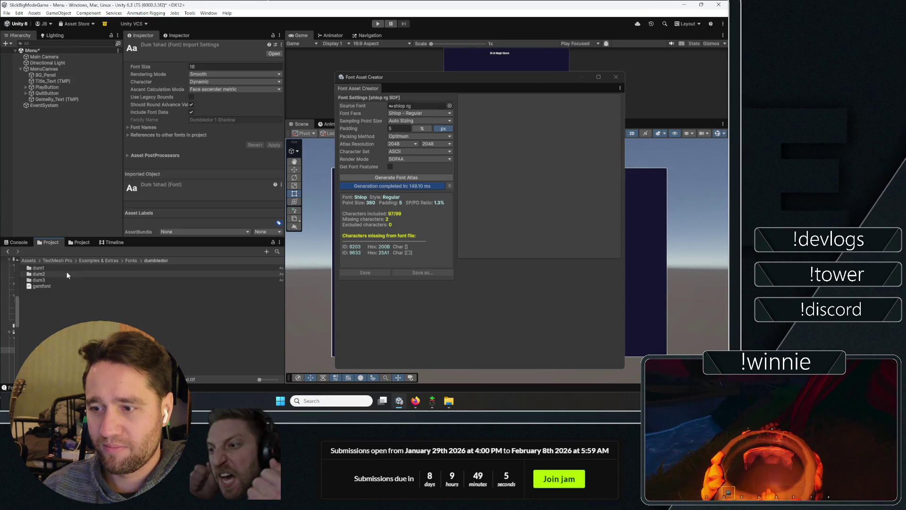
double_click(66, 273)
left_click(56, 311)
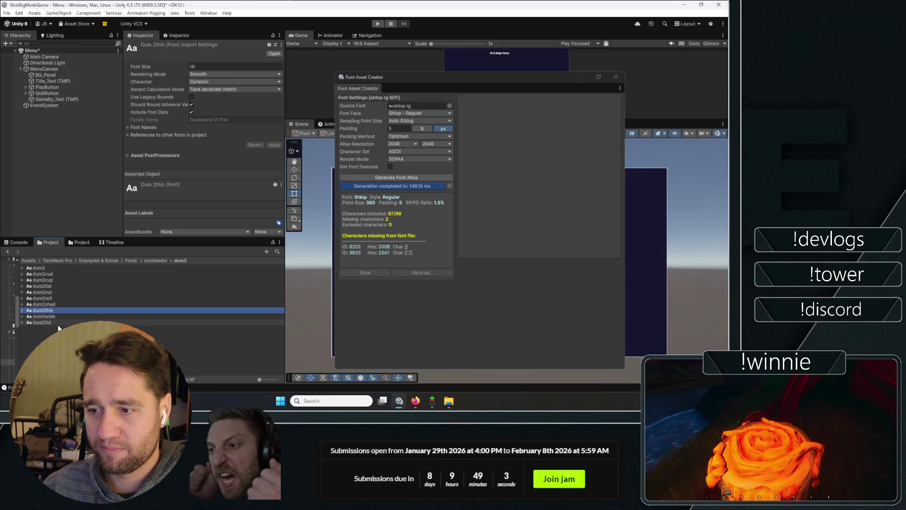
left_click(151, 259)
double_click(48, 281)
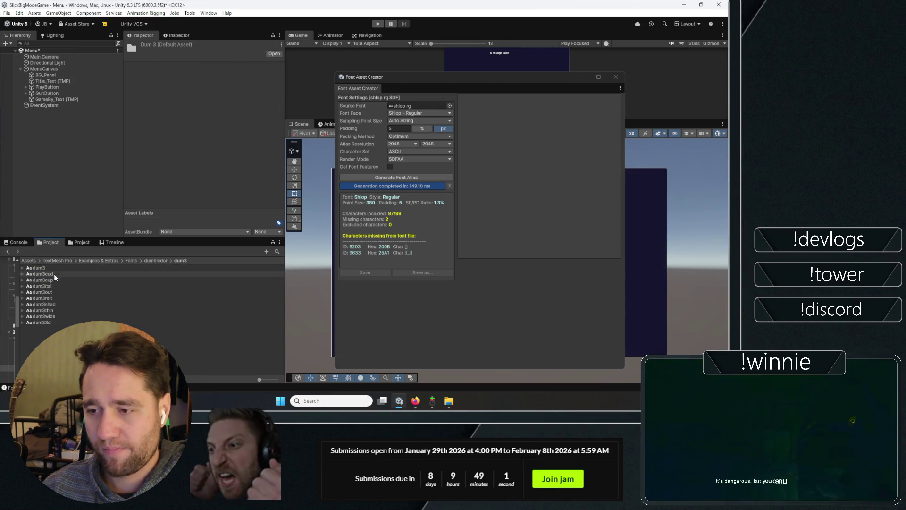
- Load dum3 (Dumbledor 3 - Regular) into the Font Asset Creator's Source Font field
left_click_drag(55, 270, 405, 108)
left_click(38, 286)
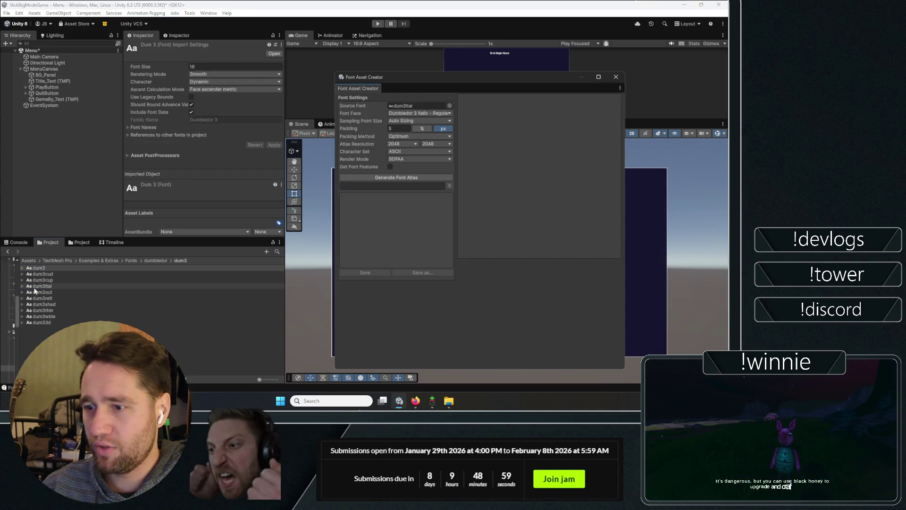
key("ctrl+a")
left_click_drag(34, 295, 386, 107)
left_click(118, 283)
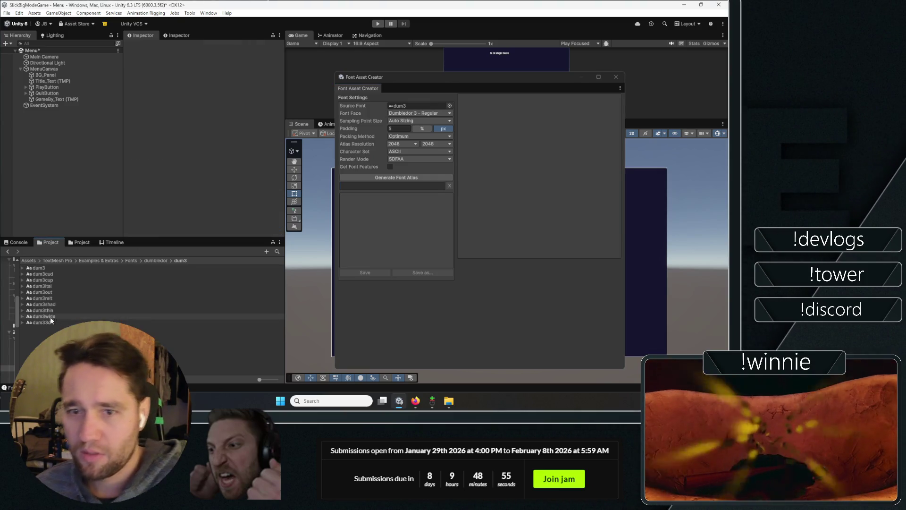
mouse_move(415, 401)
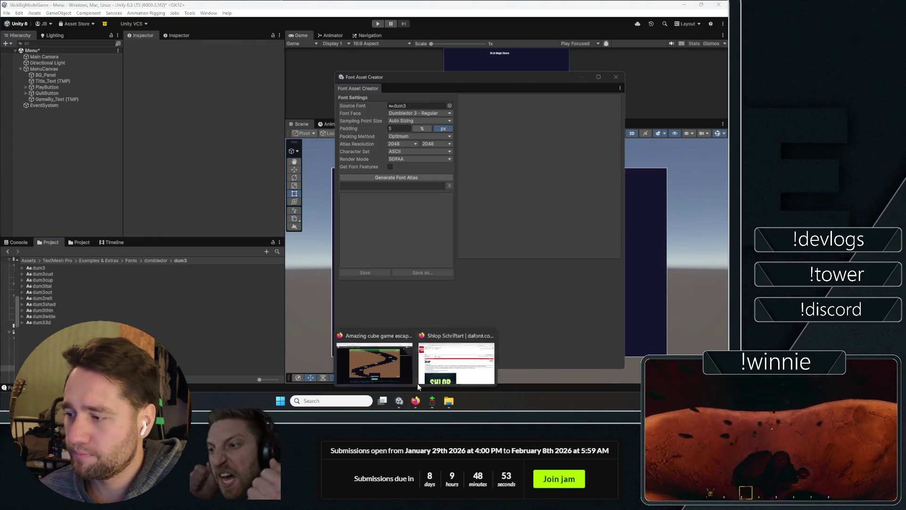
left_click(375, 359)
- Scroll through the Dumbledor style preview rows on dafont, then go back to Unity
left_click(144, 9)
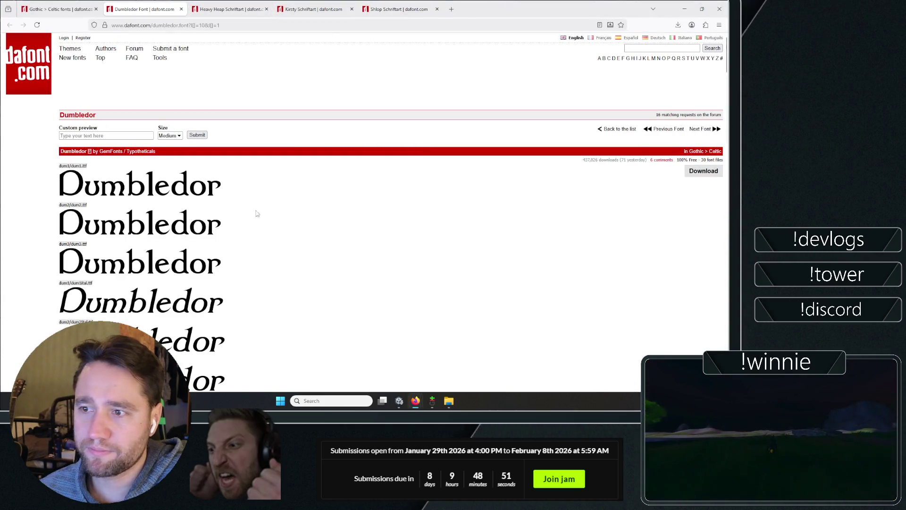
scroll(267, 263, "down", 10)
scroll(289, 195, "down", 5)
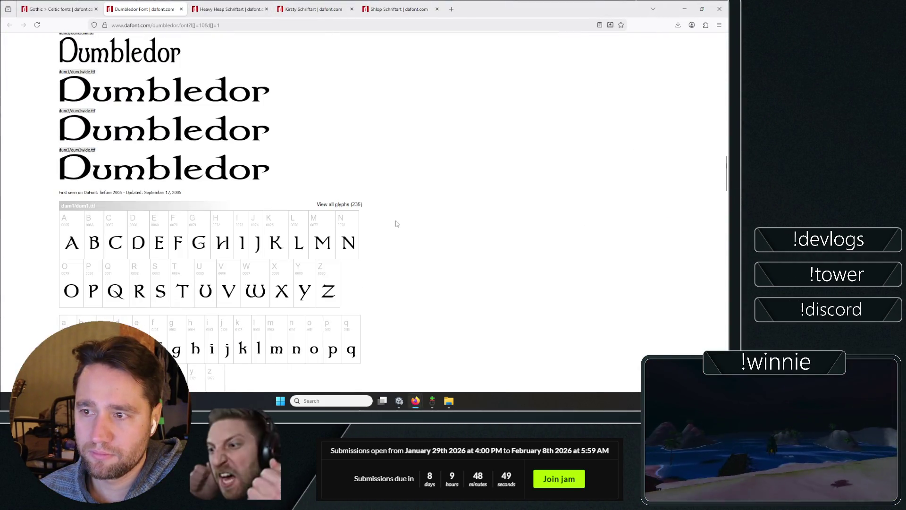
scroll(267, 202, "up", 20)
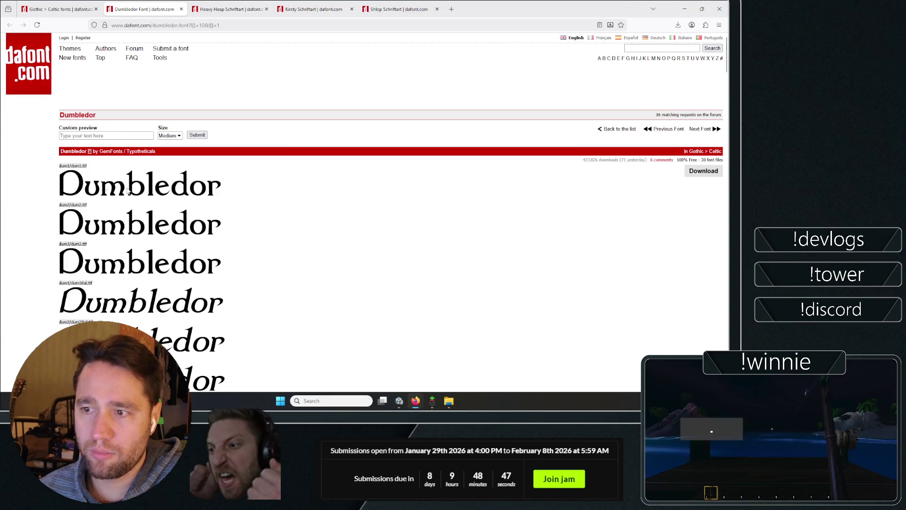
scroll(128, 191, "down", 3)
scroll(54, 196, "up", 2)
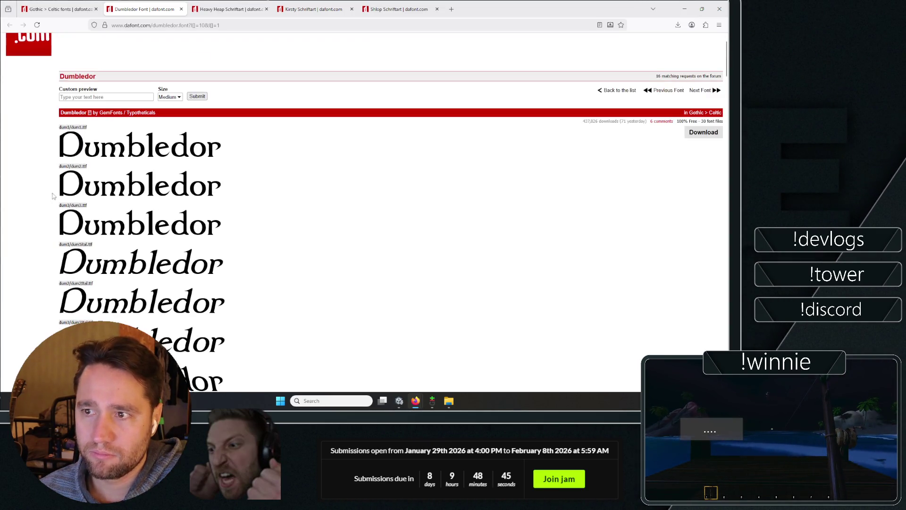
scroll(47, 220, "down", 6)
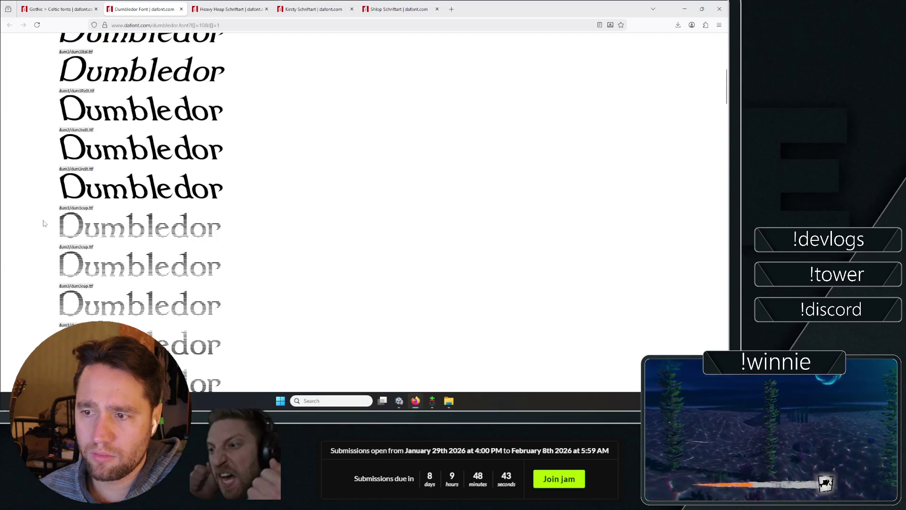
scroll(60, 217, "down", 2)
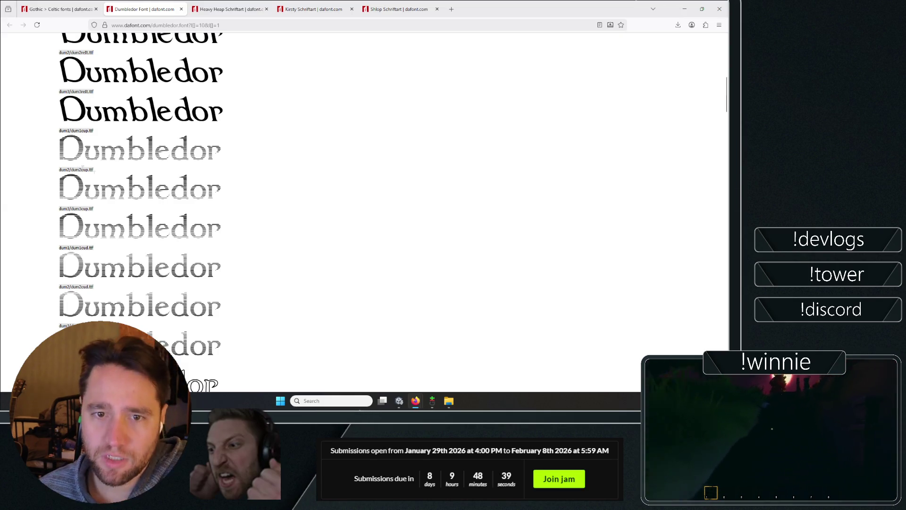
scroll(95, 172, "down", 4)
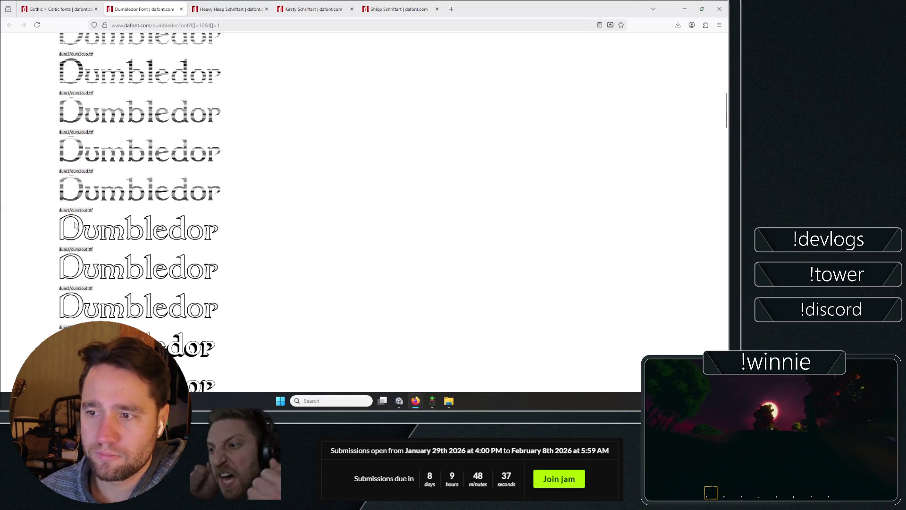
scroll(268, 212, "down", 8)
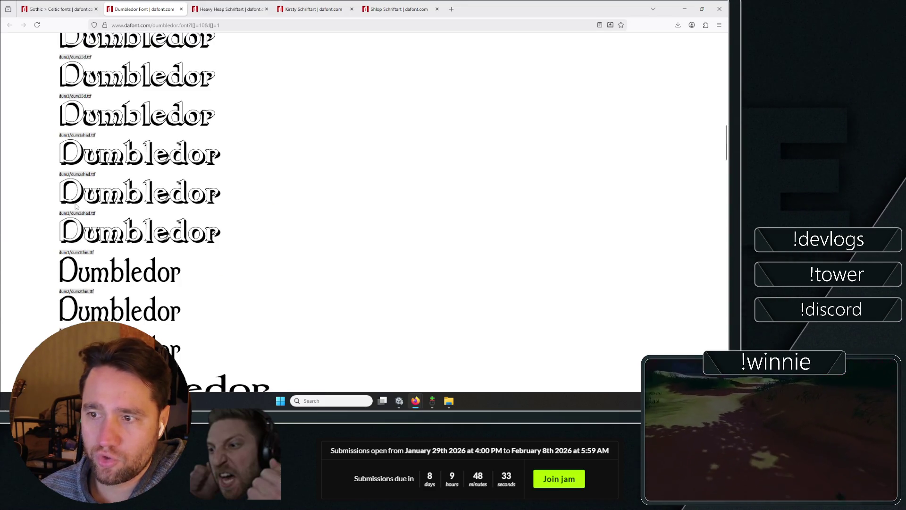
scroll(76, 142, "up", 2)
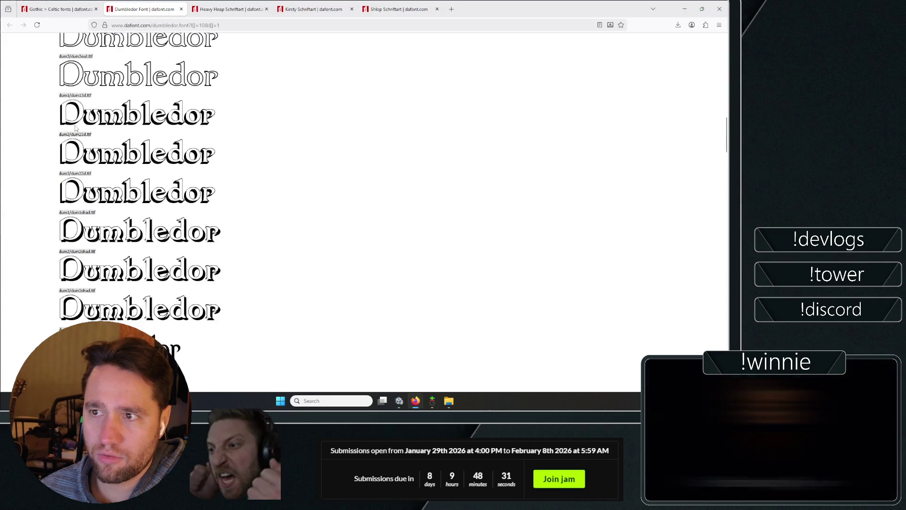
scroll(326, 204, "up", 2)
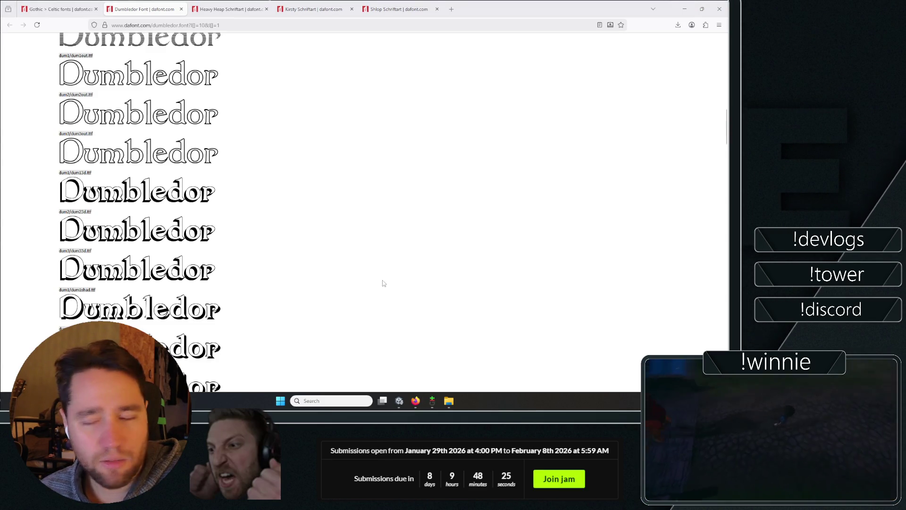
scroll(348, 311, "up", 10)
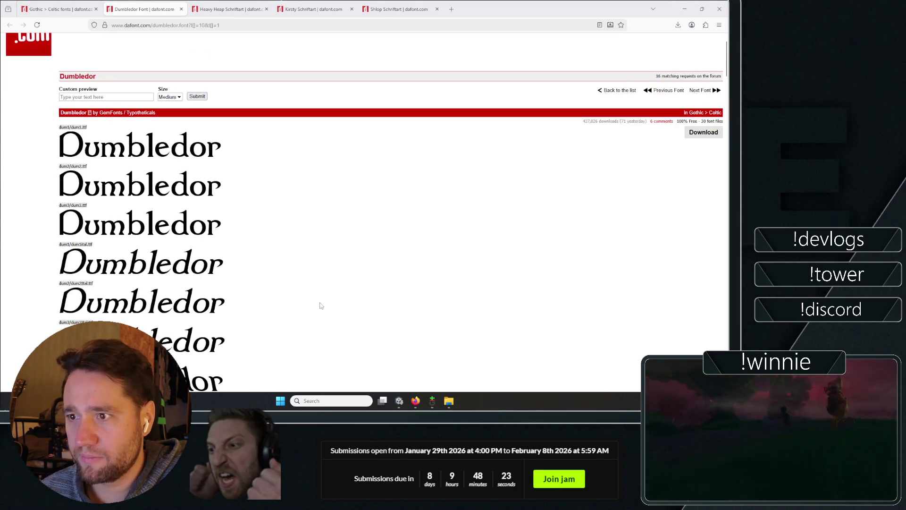
key("alt+Tab")
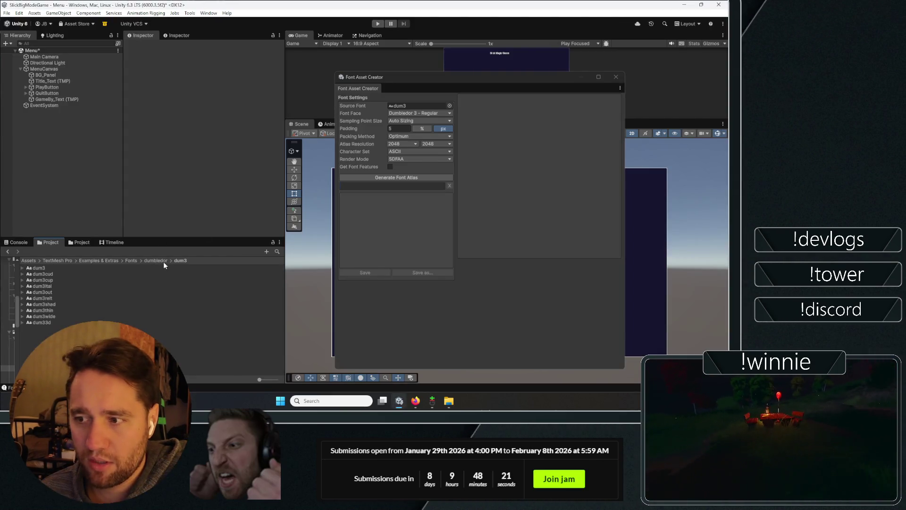
- Generate an SDF font atlas from the Dumbledor 1 font, save it as dum1 SDF.asset, and close the creator
double_click(44, 267)
mouse_move(44, 268)
left_mouse_down()
mouse_move(415, 95)
mouse_move(406, 108)
left_mouse_up()
left_click(402, 177)
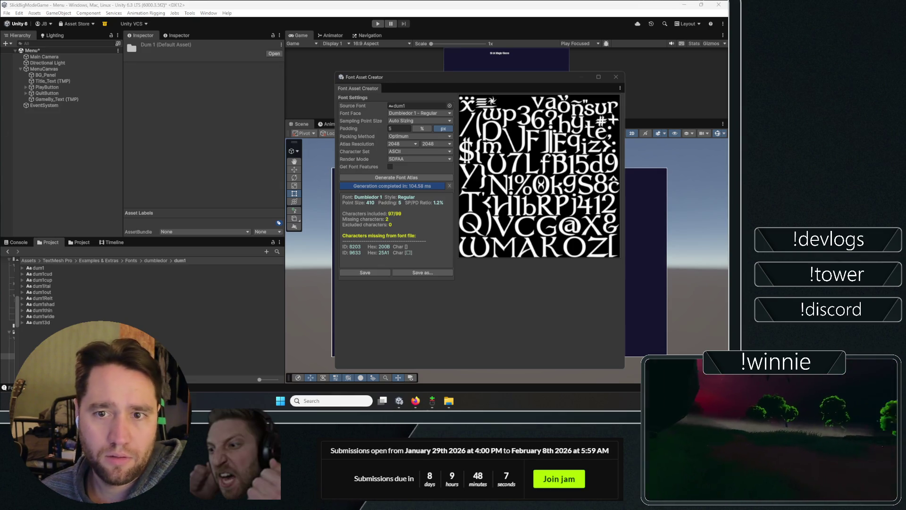
left_click(376, 271)
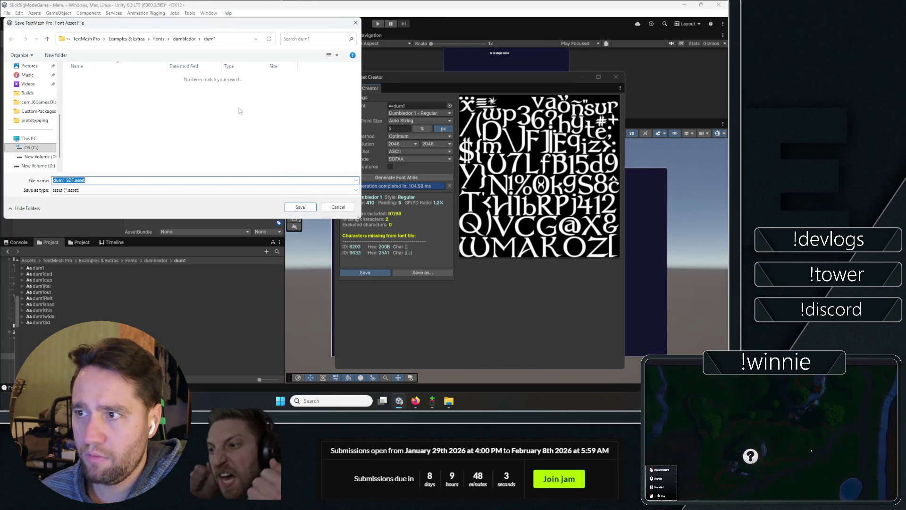
left_click(300, 207)
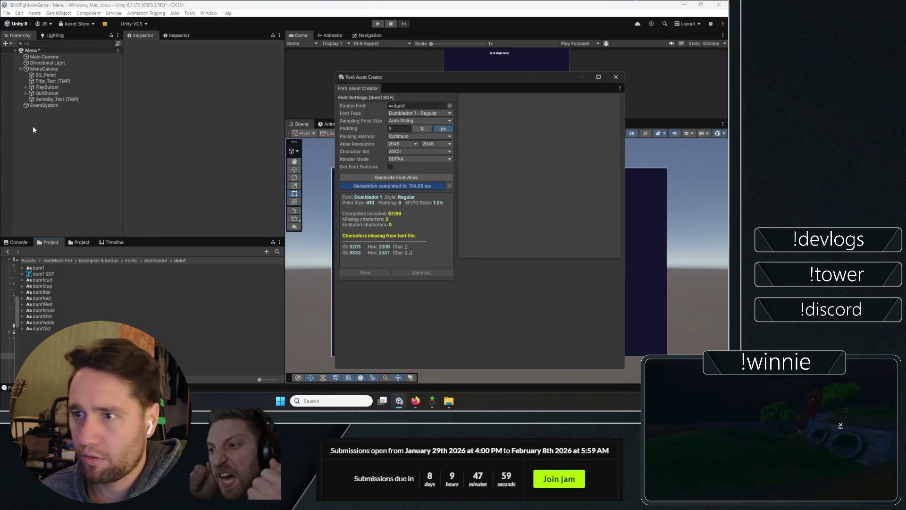
left_click(618, 77)
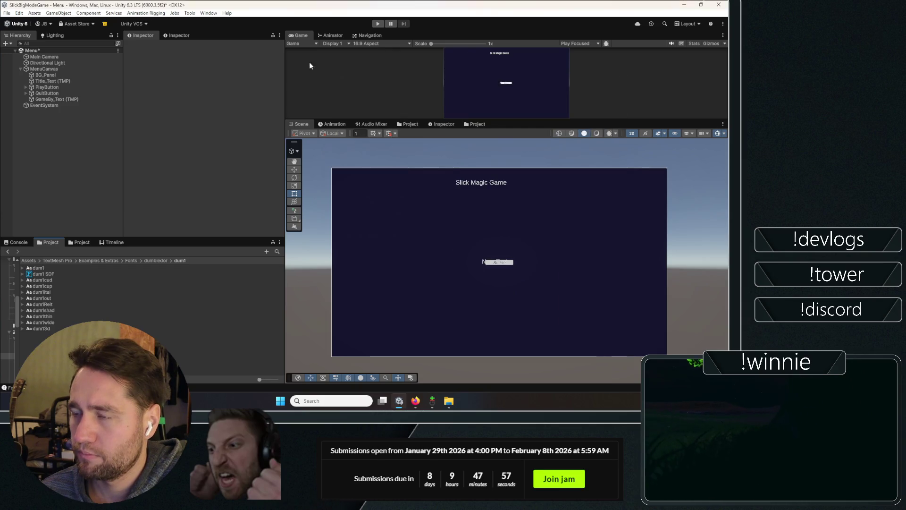
- Assign the shlop rg SDF font asset to Title_Text
left_click(53, 80)
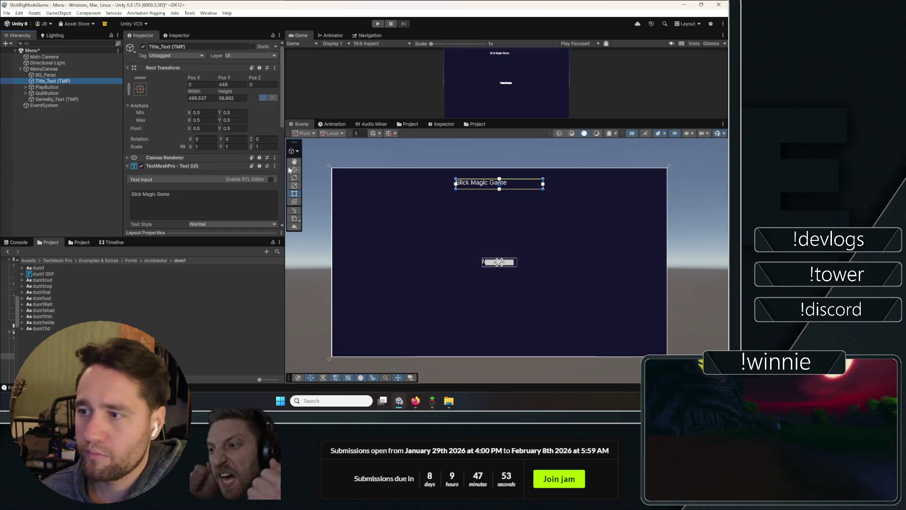
scroll(267, 194, "down", 5)
left_click(275, 138)
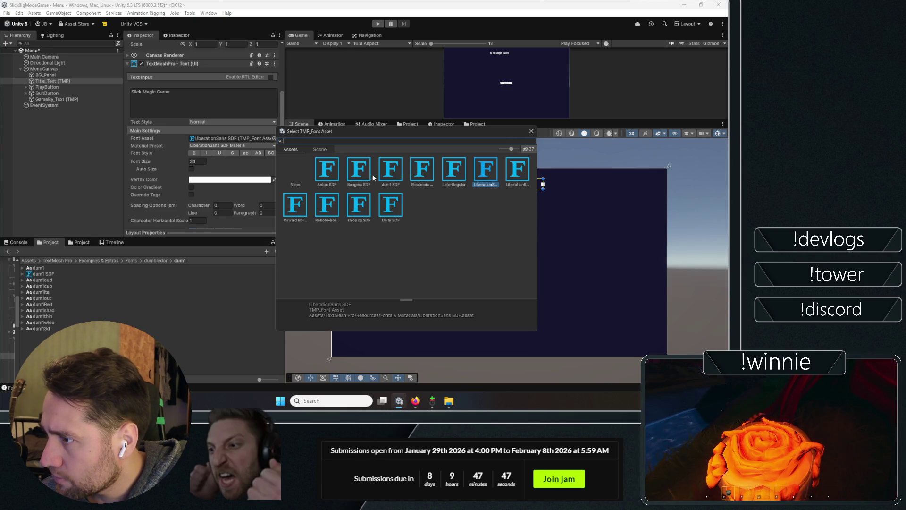
left_click(359, 205)
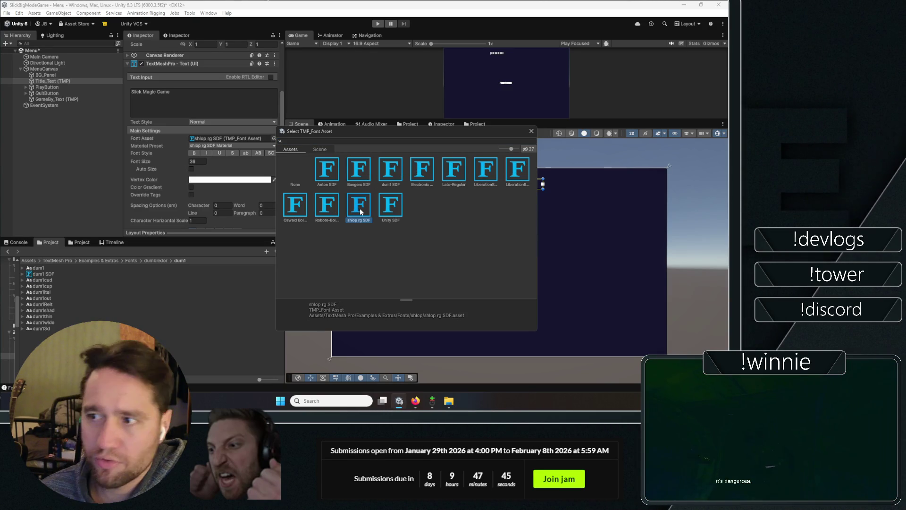
left_click(356, 94)
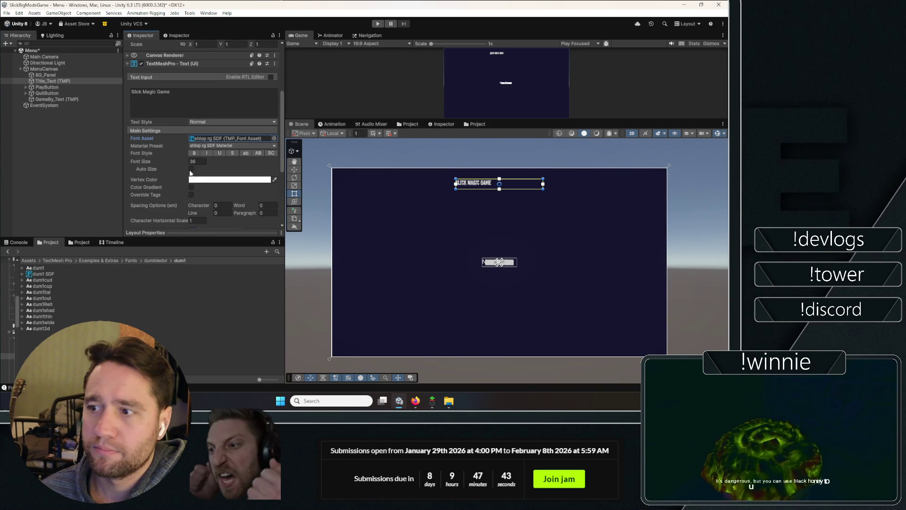
- Enlarge the title font size to 54.92, undoing an accidental widening of the text box
left_click_drag(183, 167, 218, 165)
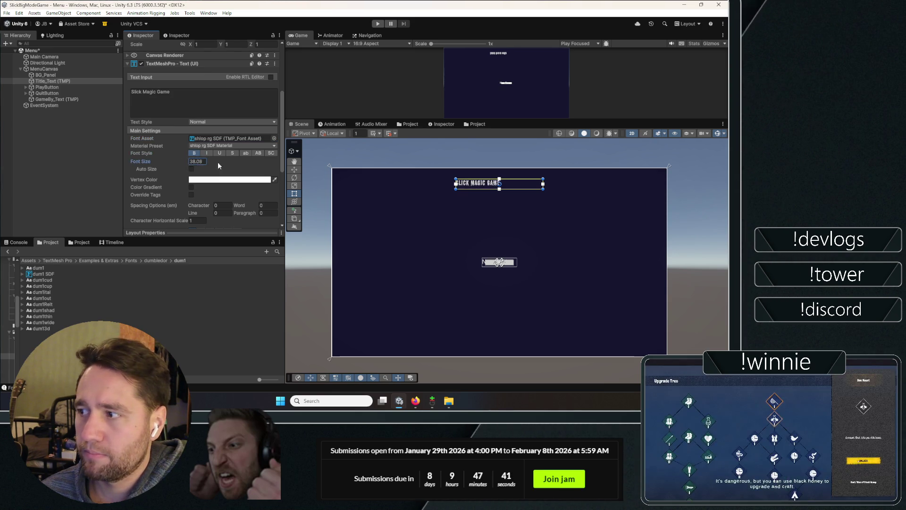
mouse_move(404, 171)
left_mouse_down()
mouse_move(439, 169)
mouse_move(413, 191)
left_mouse_up()
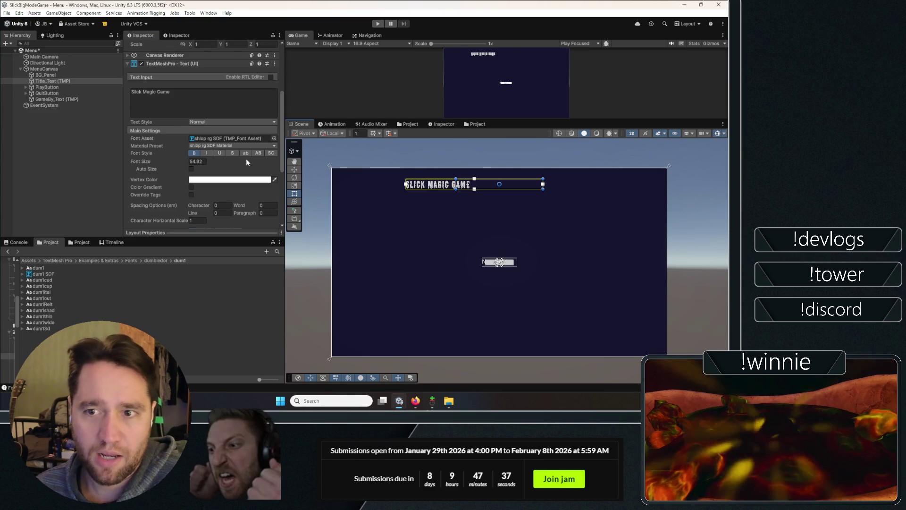
key("ctrl+z")
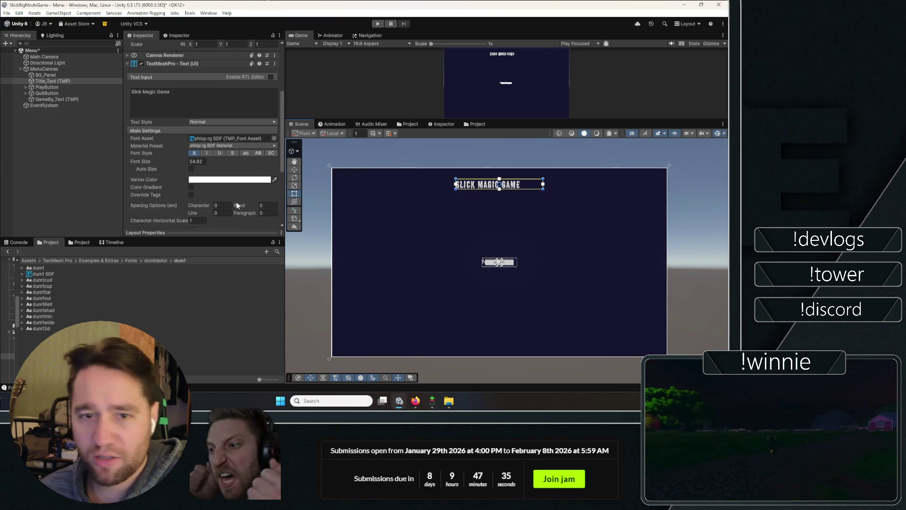
scroll(203, 151, "down", 4)
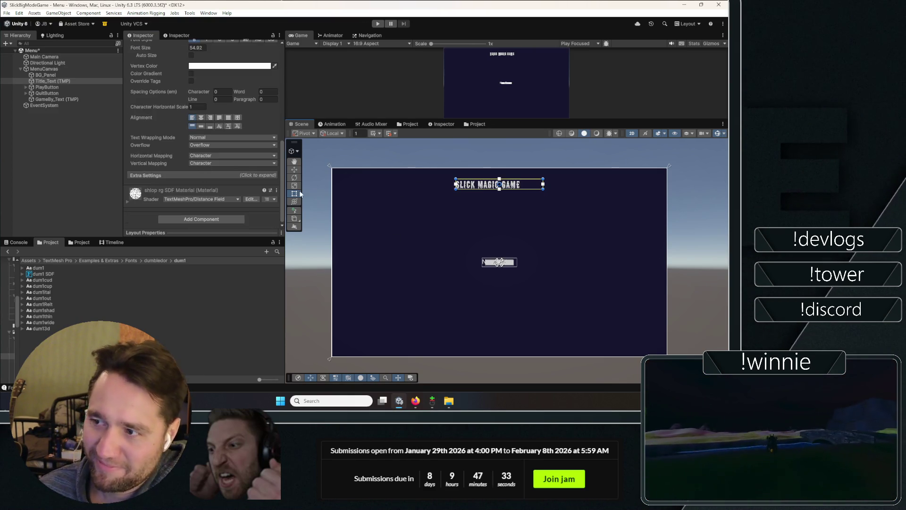
- Shift the title's text box up and left and centre the text horizontally and vertically
scroll(537, 198, "up", 3)
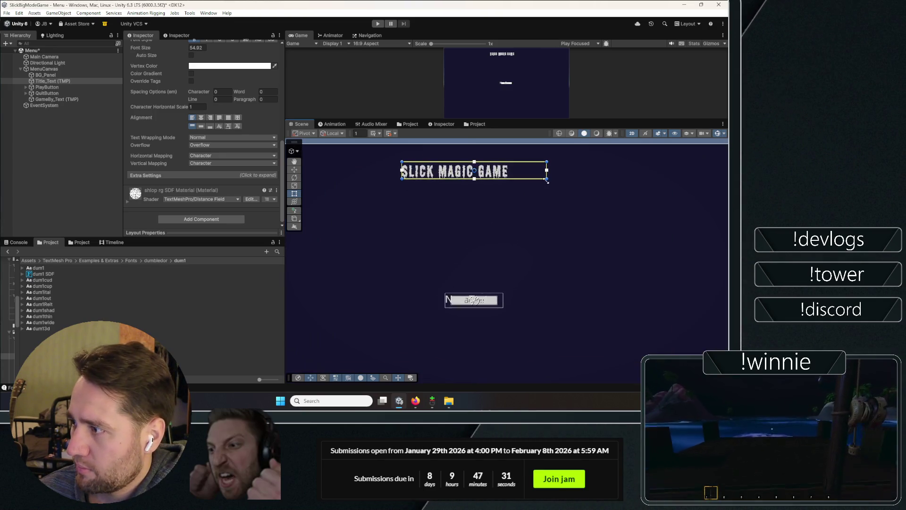
left_click_drag(597, 199, 545, 189)
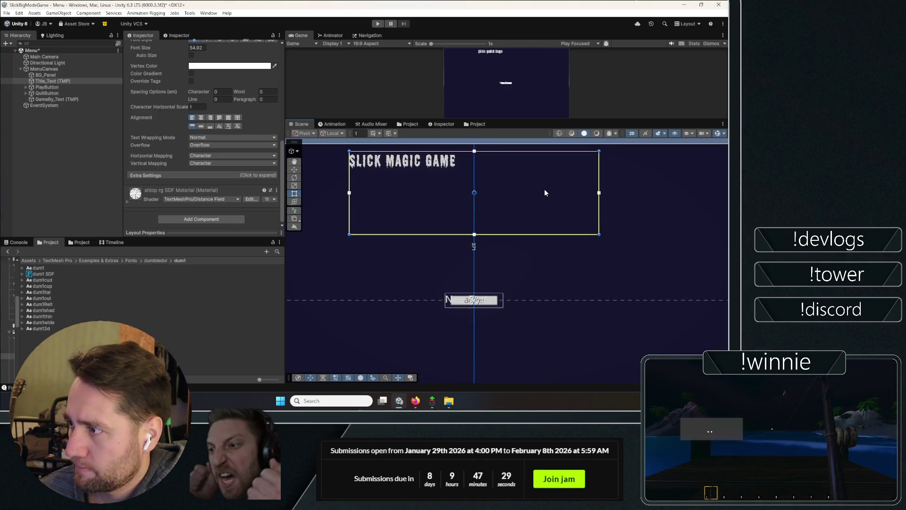
left_click(201, 117)
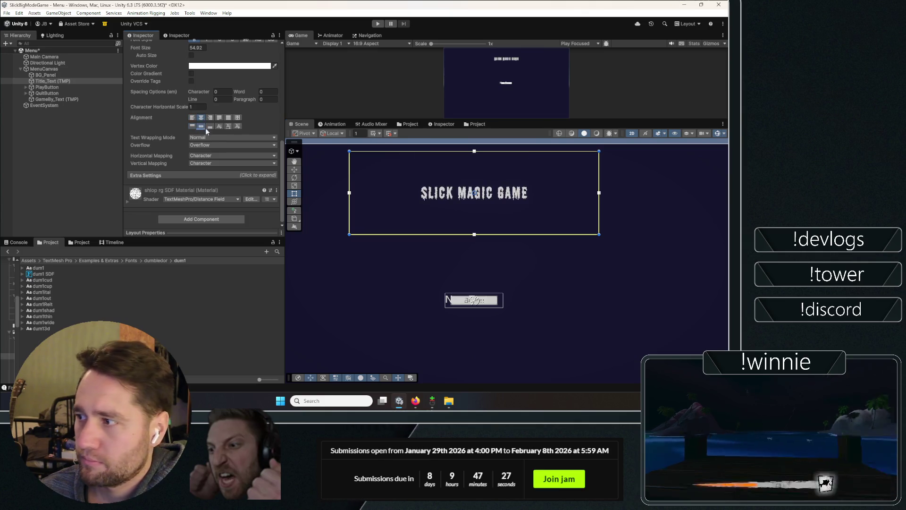
left_click(201, 126)
- Set the title font size to 114.8 and check it in a maximized Game view
scroll(203, 142, "up", 5)
left_click_drag(176, 173, 264, 175)
left_click_drag(473, 197, 305, 190)
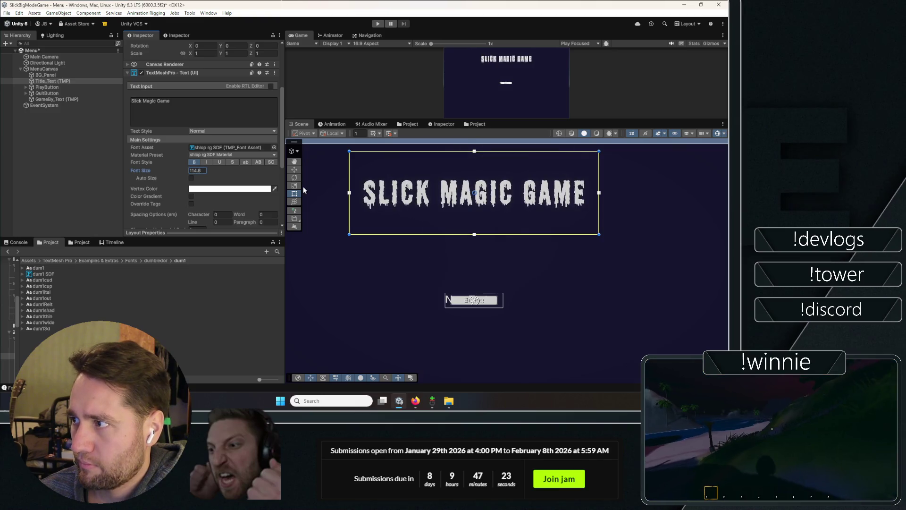
double_click(302, 36)
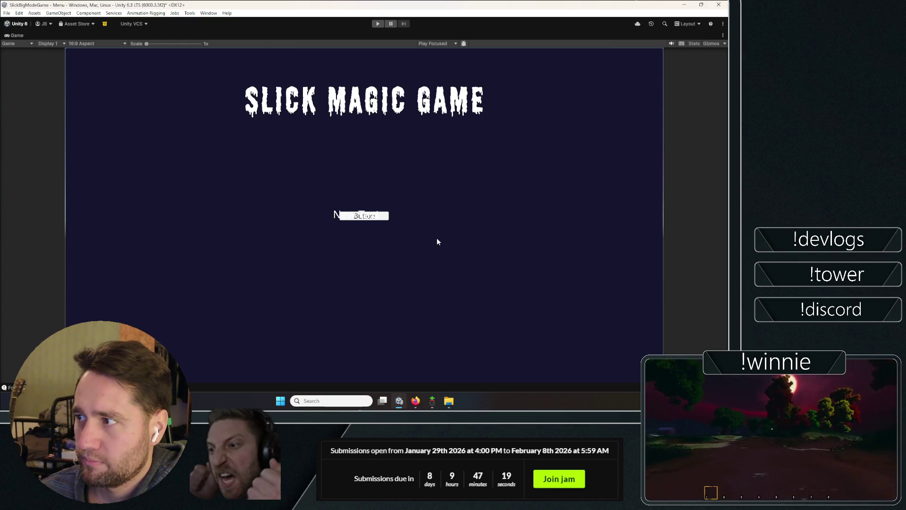
double_click(20, 34)
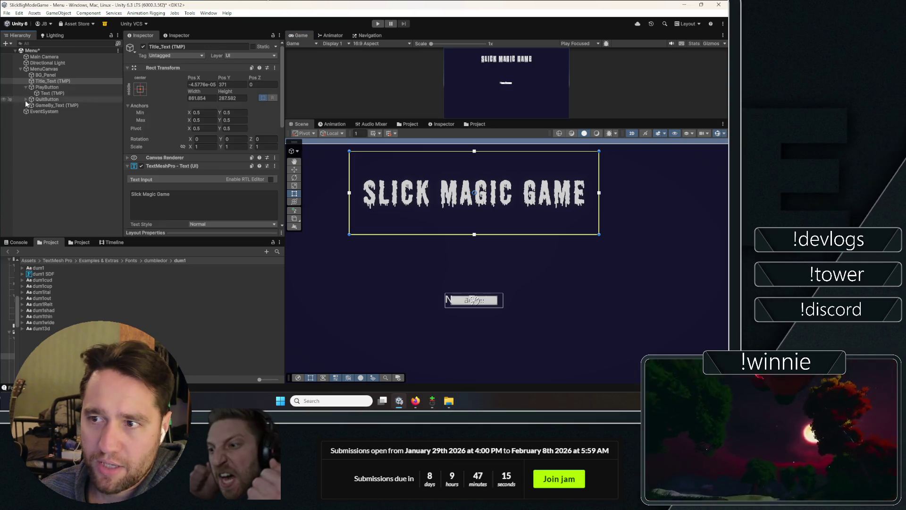
- Apply the dum1 SDF font asset to both button labels and GameBy_Text together
left_click(26, 99)
left_click(42, 93)
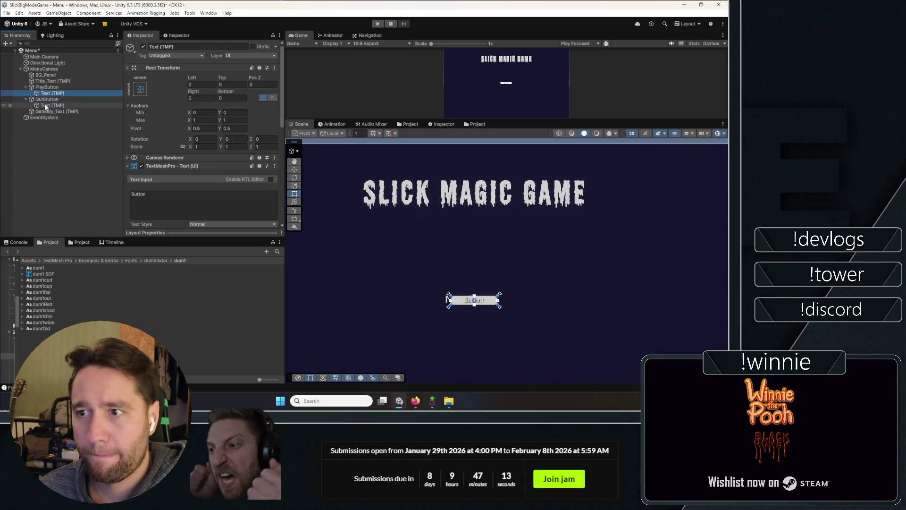
left_click(51, 112, "ctrl")
scroll(264, 141, "down", 5)
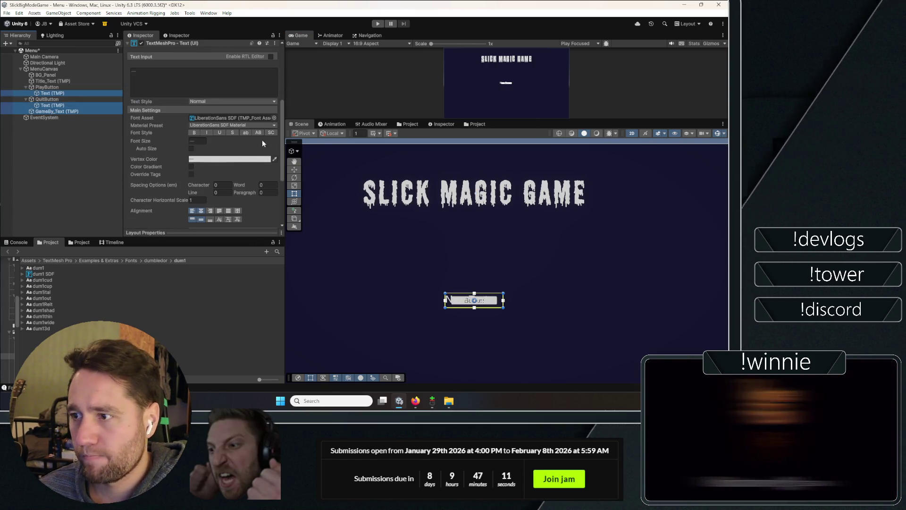
left_click(274, 117)
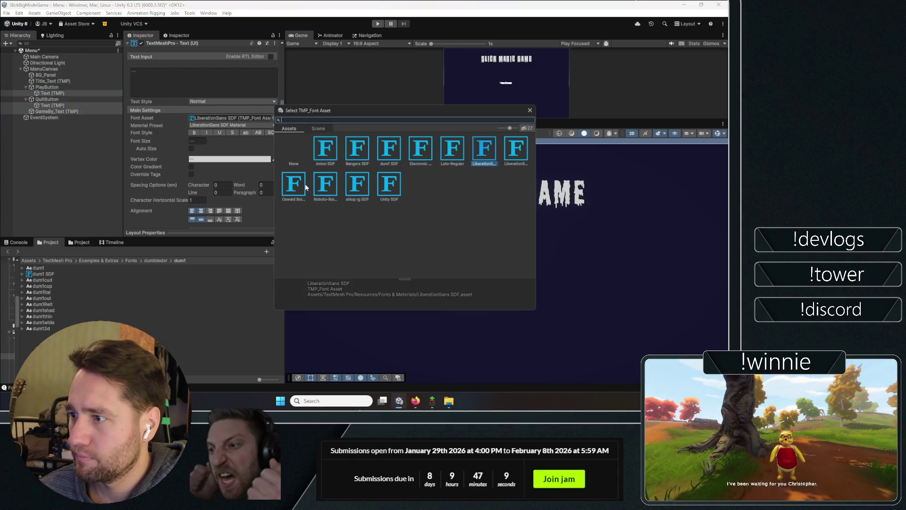
double_click(390, 155)
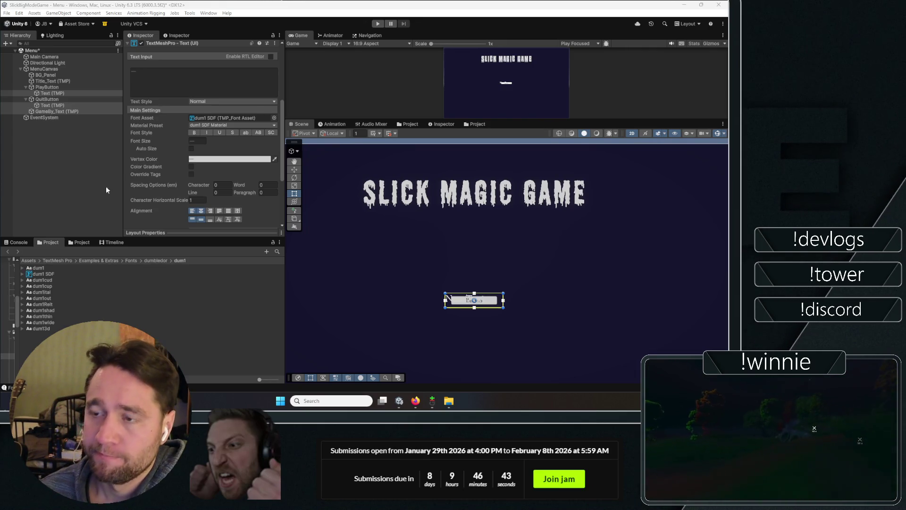
left_click(69, 182)
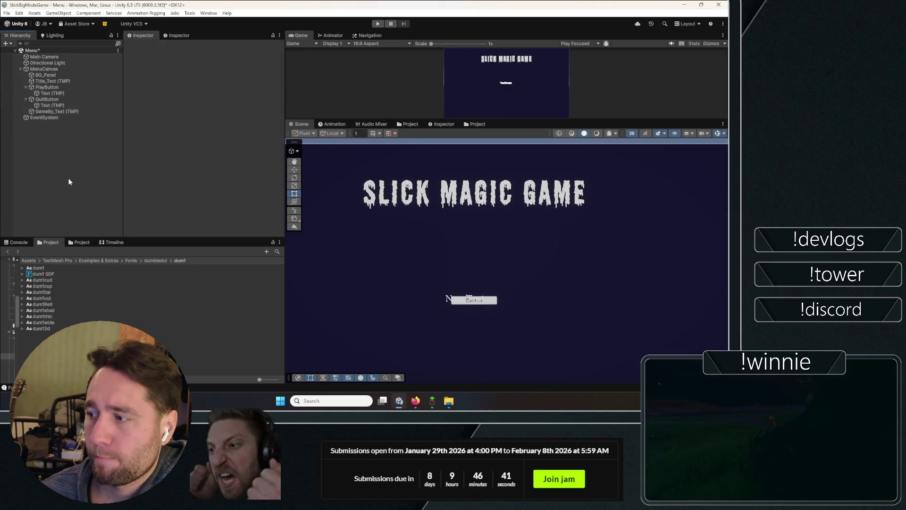
- Move the Quit and Play buttons lower and place the game-by text just below the title
left_click(63, 100)
left_click_drag(467, 296, 412, 341)
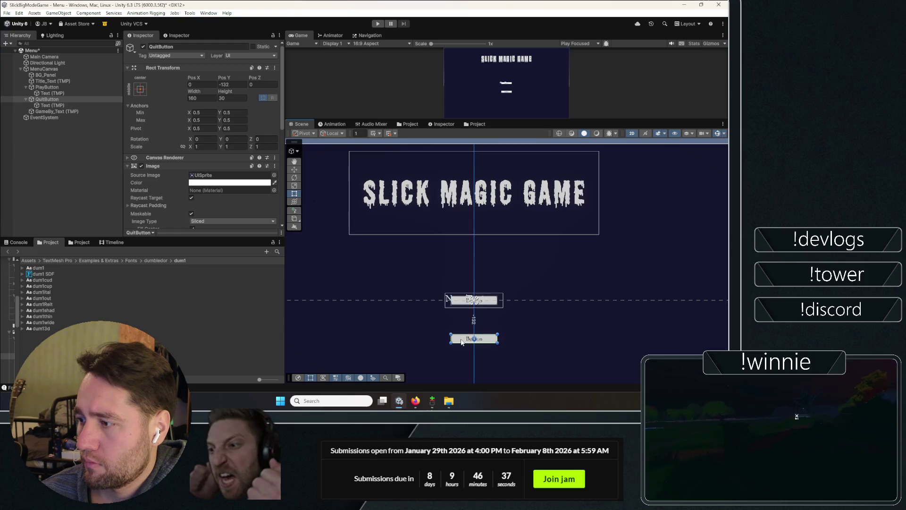
left_click(47, 87)
left_click_drag(489, 304, 489, 320)
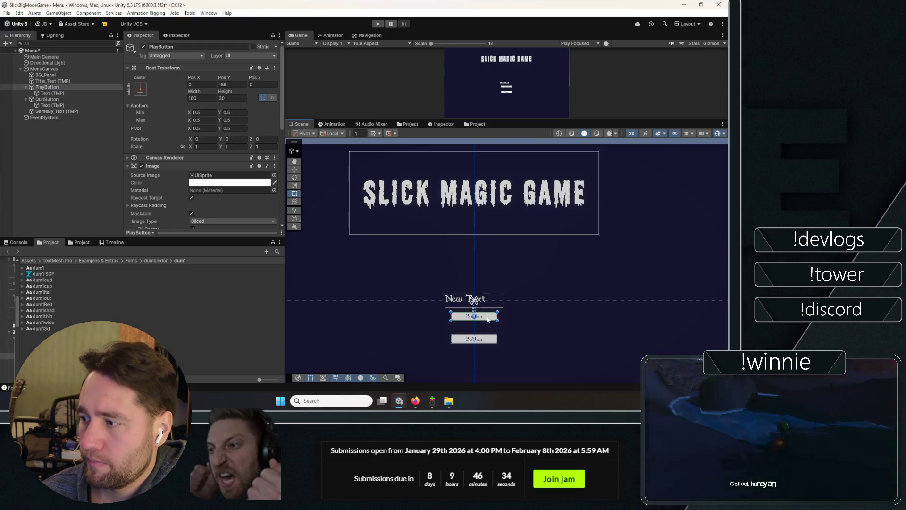
left_click(56, 112)
left_click_drag(489, 299, 490, 240)
- Change the game-by text to 'game made by...', widen its box, and centre it both ways
left_click(183, 197)
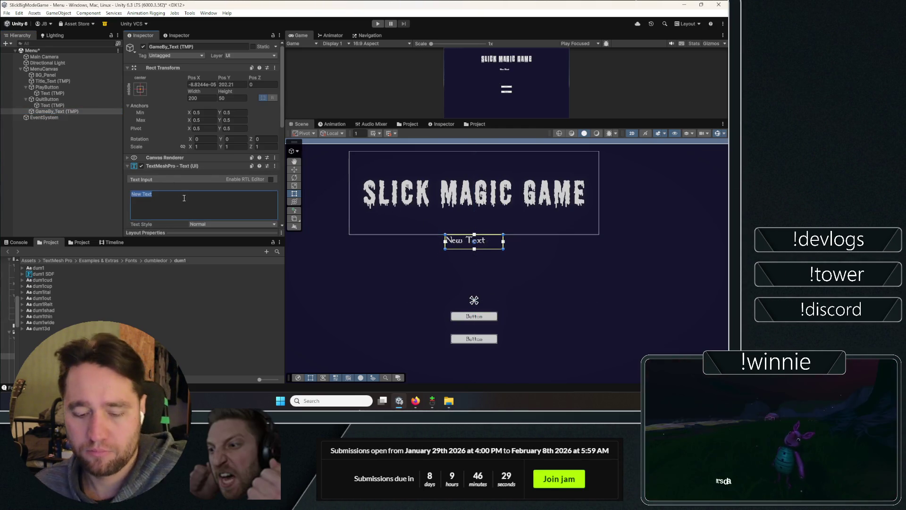
type("game made by")
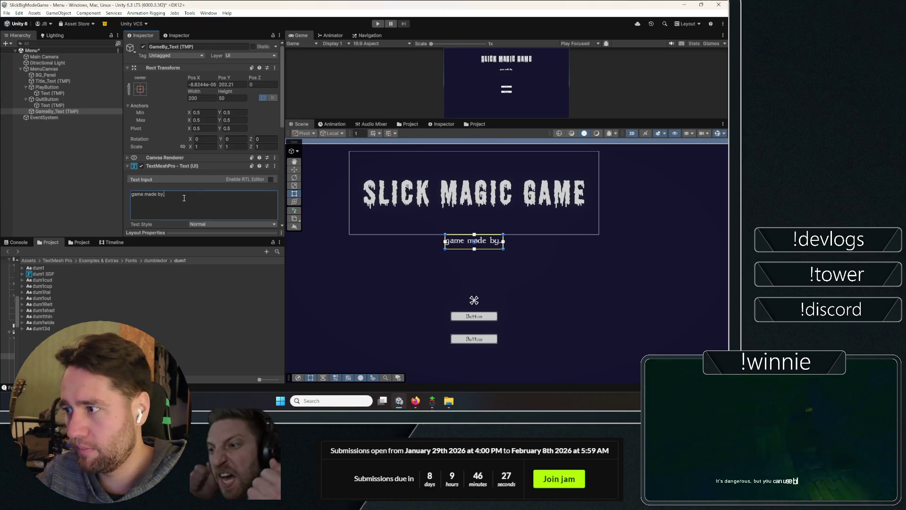
type("....")
mouse_move(503, 242)
left_mouse_down()
mouse_move(616, 242)
mouse_move(559, 242)
left_mouse_up()
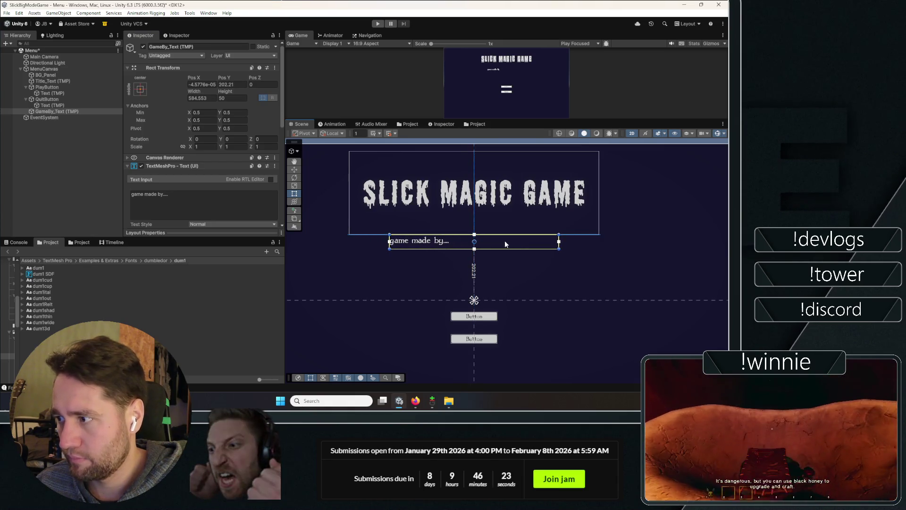
scroll(217, 193, "down", 8)
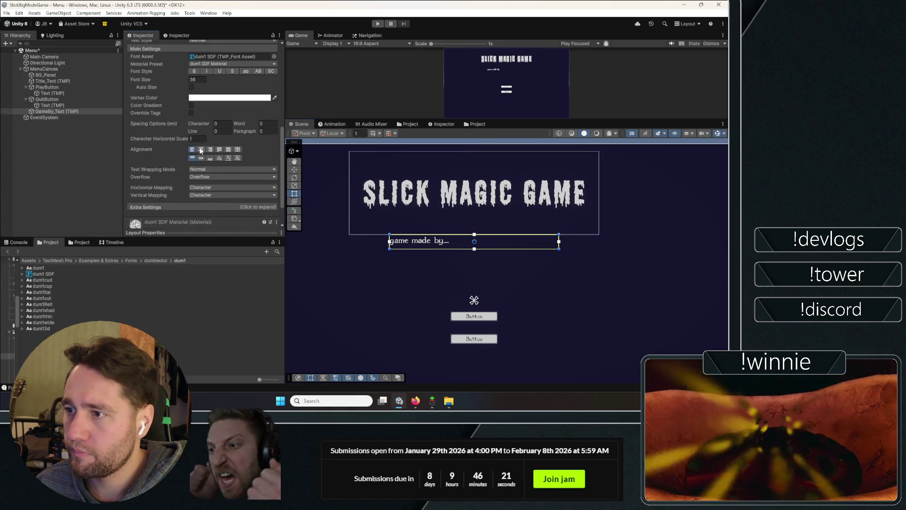
left_click(201, 149)
left_click(201, 159)
left_click(69, 159)
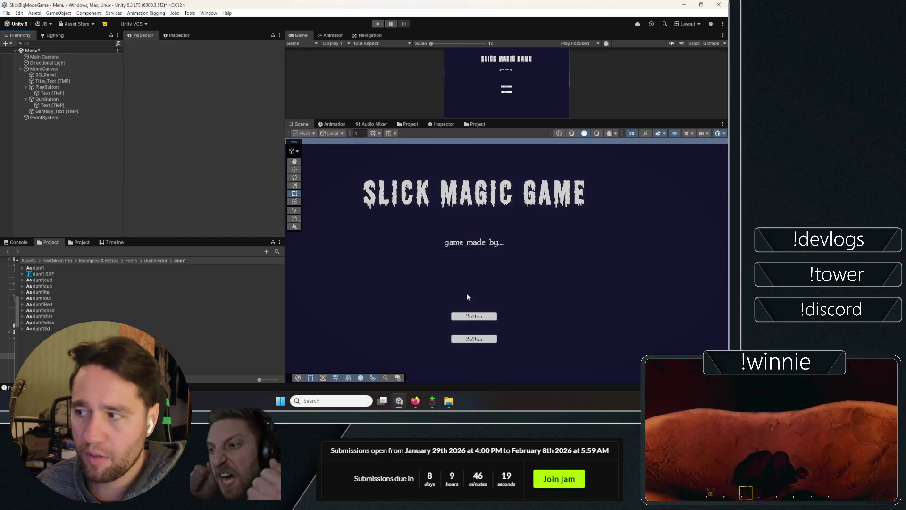
scroll(425, 283, "down", 2)
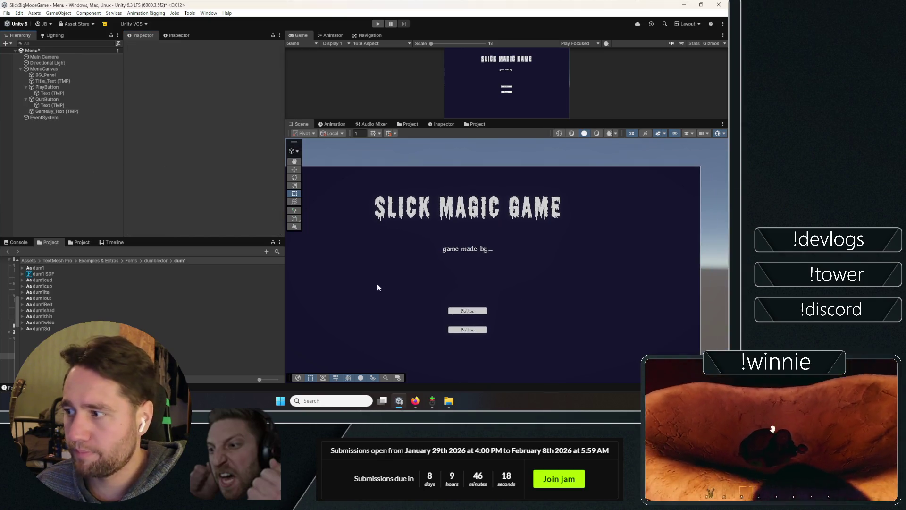
- Relabel the two button texts to read Play and Quit
left_click(38, 86)
left_click(71, 93)
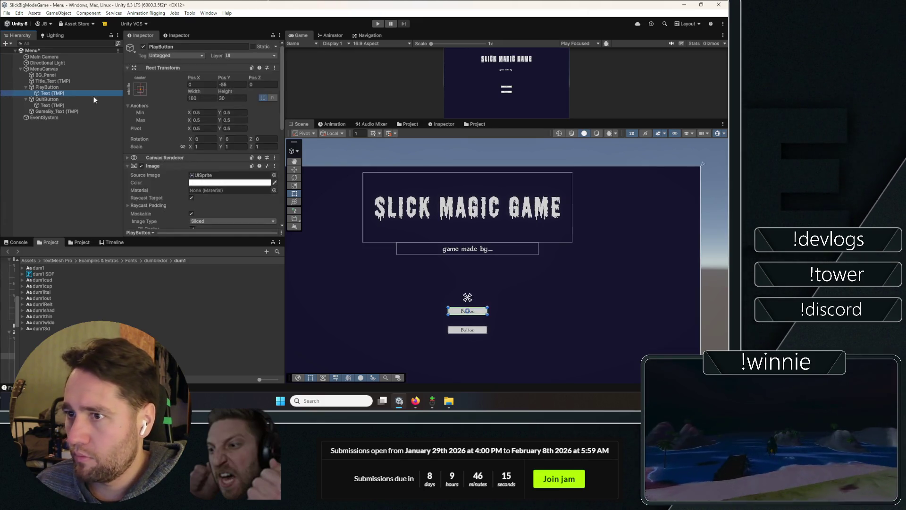
left_click(199, 196)
type("Play")
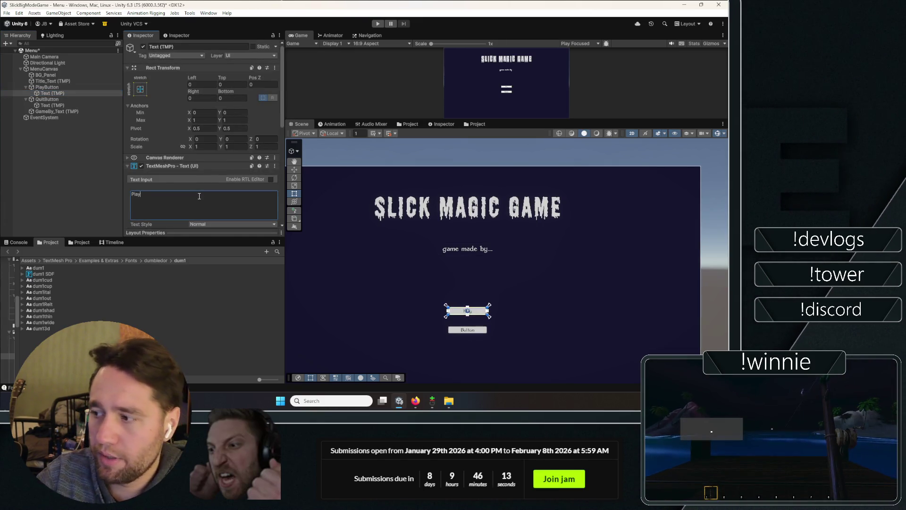
double_click(55, 100)
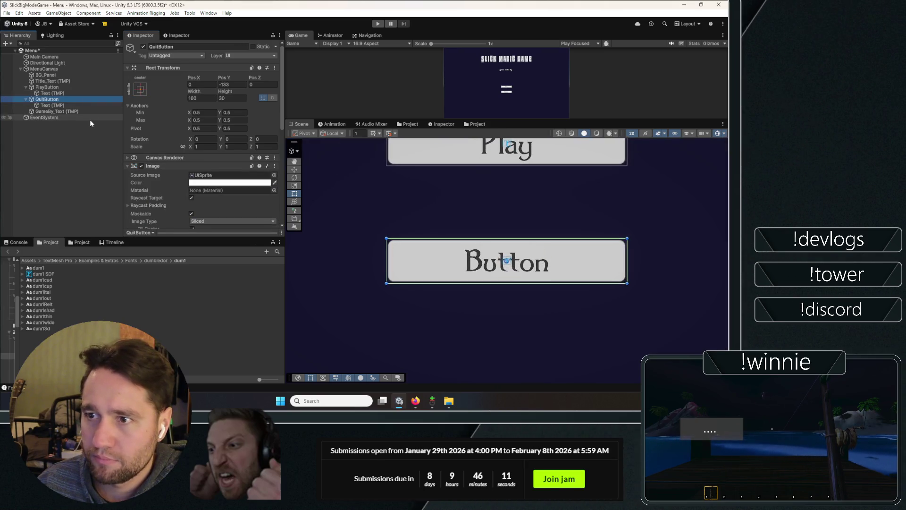
key("Down")
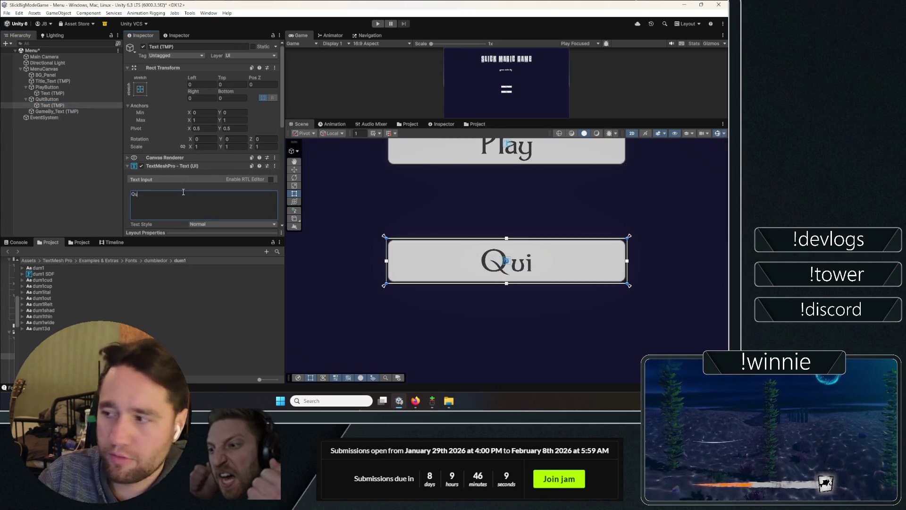
- Collapse the button entries, frame the Play button, and select both buttons
left_click(53, 87)
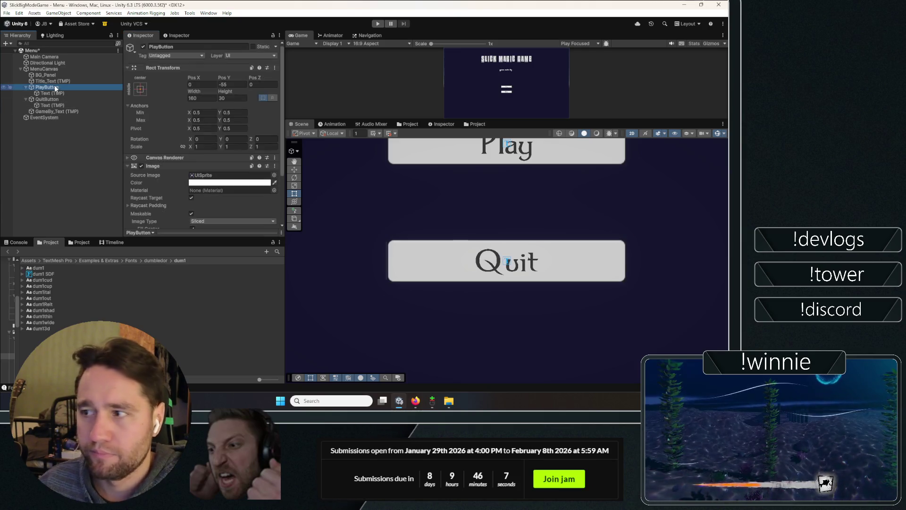
left_click(26, 99)
left_click(26, 86)
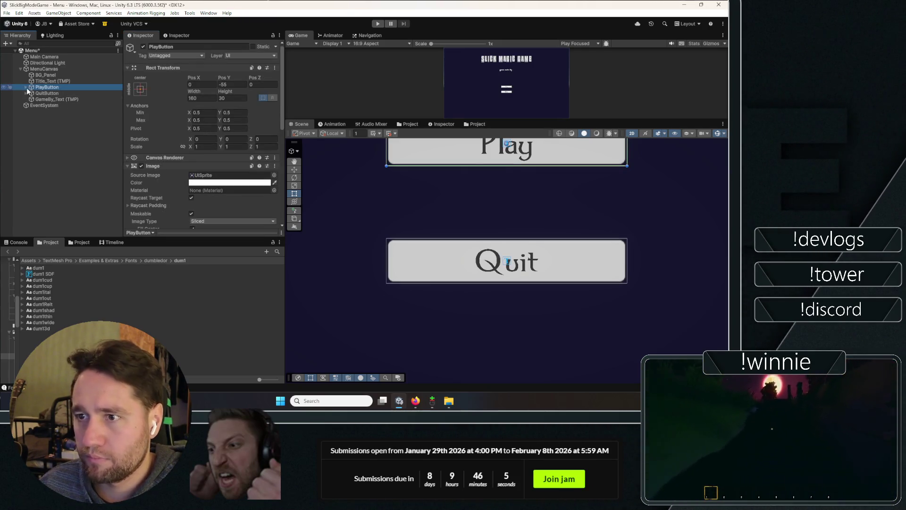
key("f")
scroll(386, 245, "down", 5)
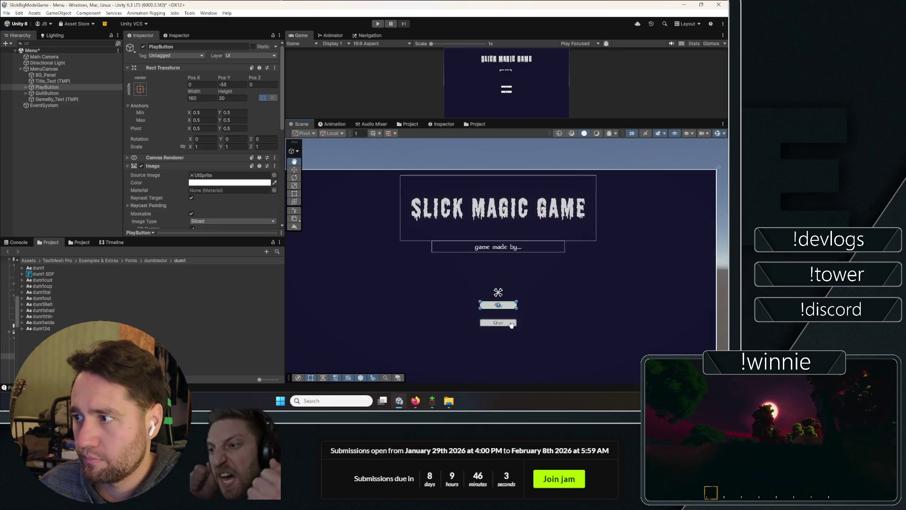
left_click(47, 93, "ctrl")
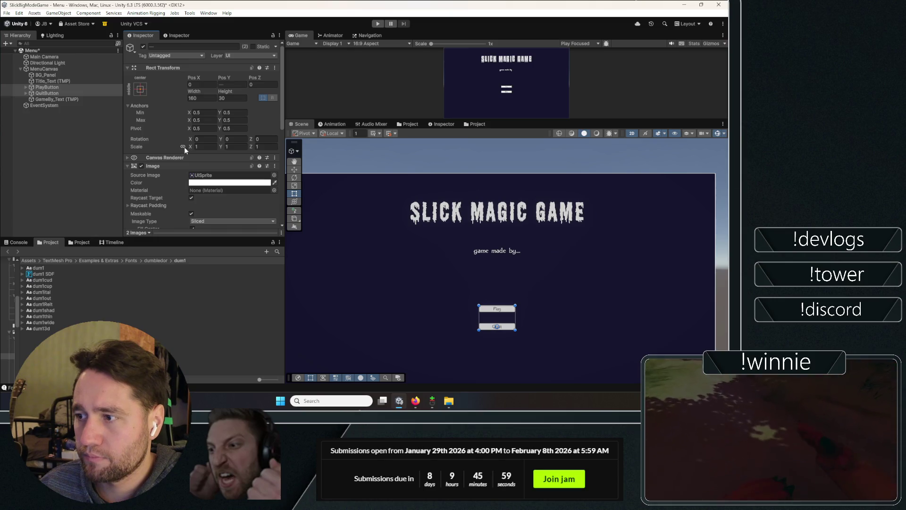
- Enlarge both buttons to about 317×75 and set the Play and Quit labels to font size 45
left_click_drag(517, 305, 518, 282)
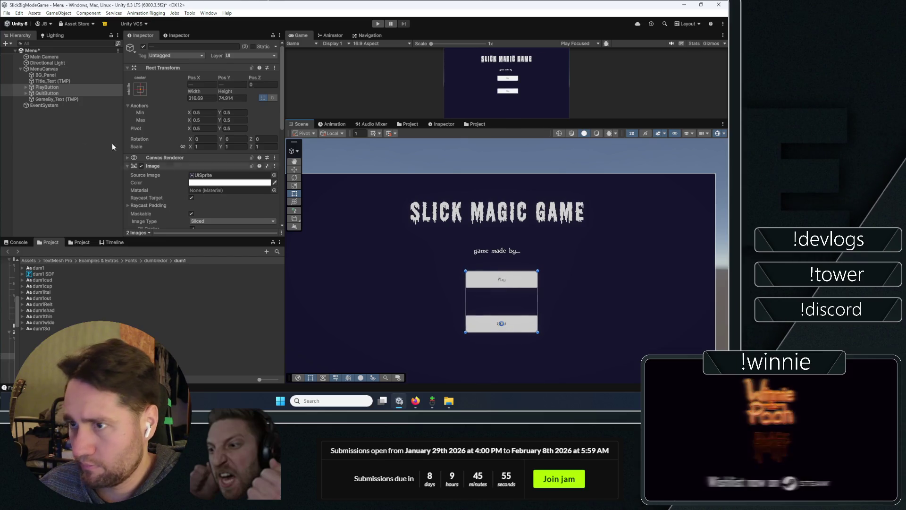
left_click(26, 87)
left_click(49, 93)
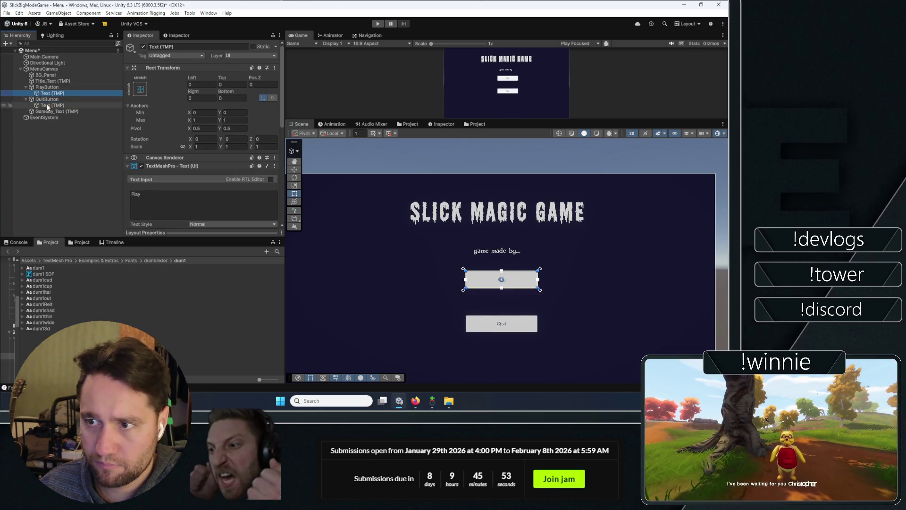
left_click(46, 104, "ctrl")
scroll(146, 169, "down", 5)
left_click(201, 161)
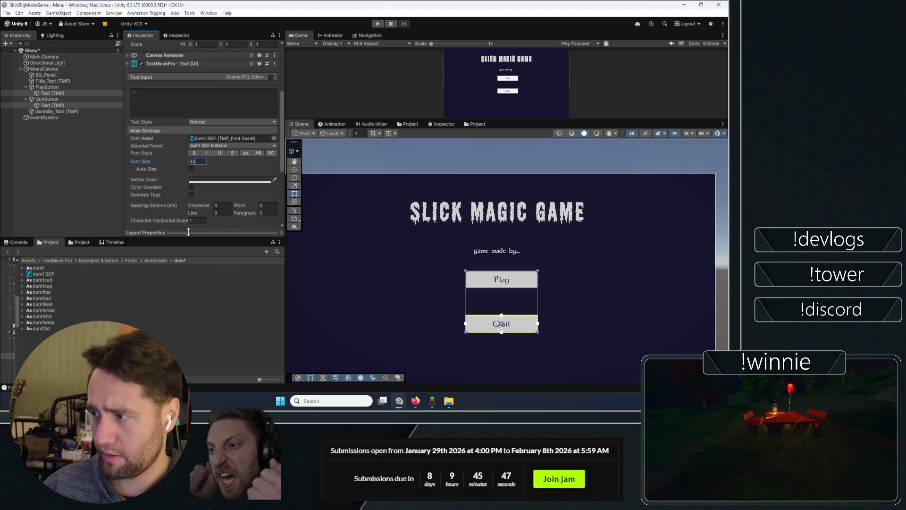
left_click(62, 170)
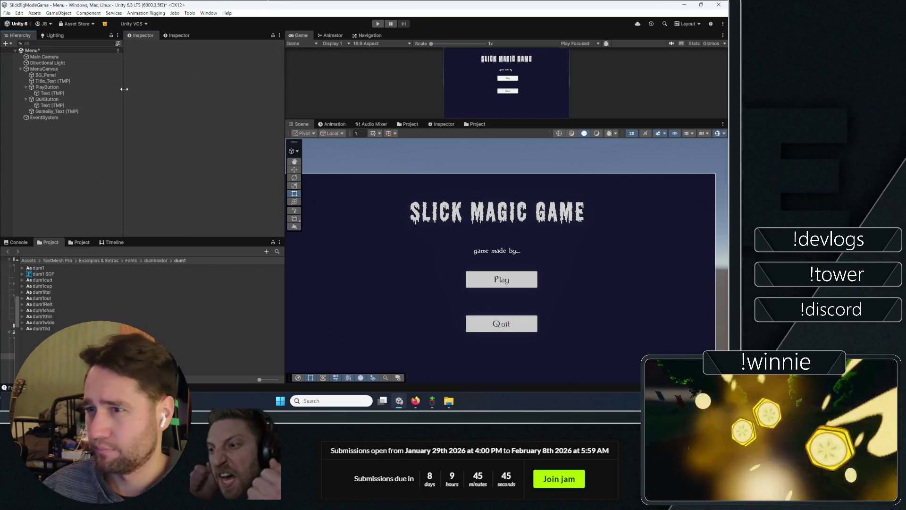
left_click(60, 93)
left_click(53, 105, "ctrl")
scroll(211, 167, "down", 3)
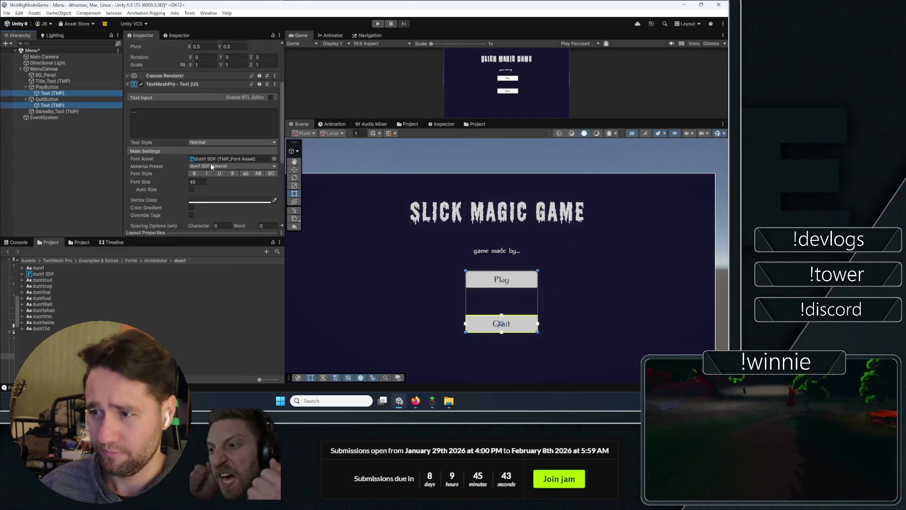
- Tint both button labels' text a light grey
left_click(213, 201)
left_click_drag(241, 198, 221, 192)
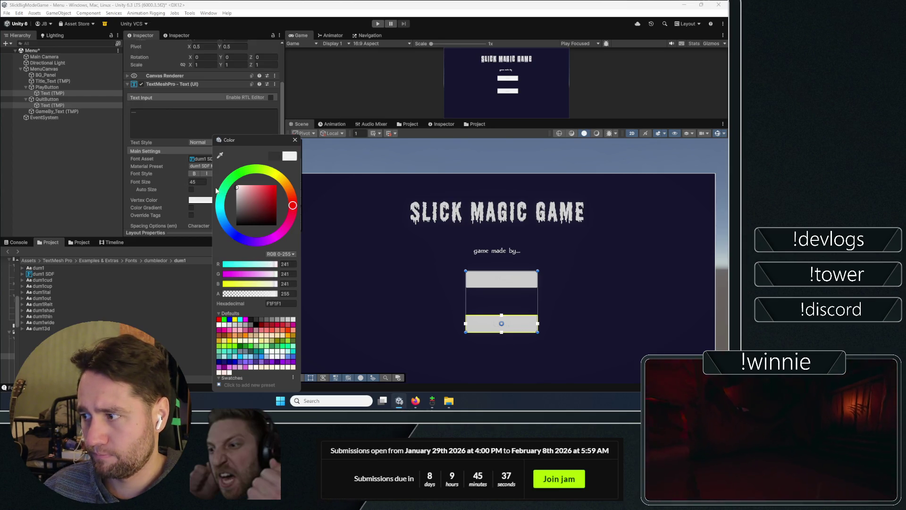
left_click(89, 109)
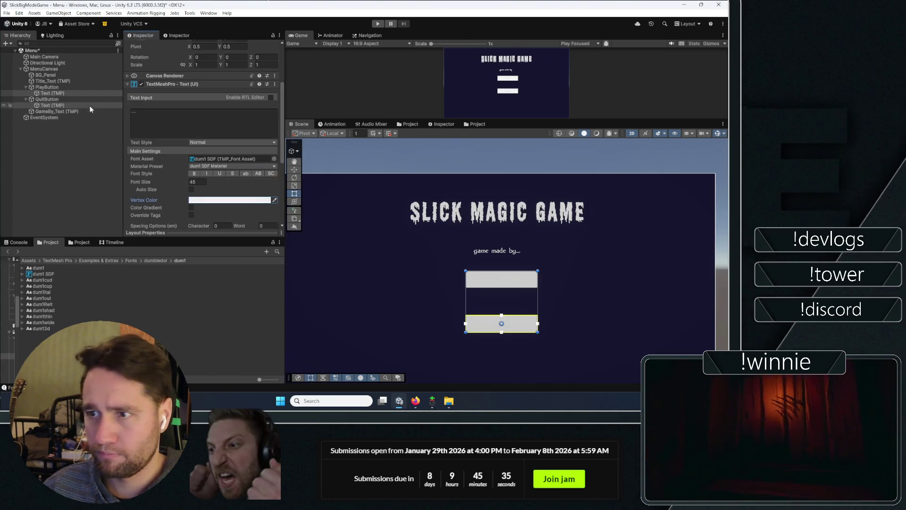
- Darken both buttons' background Image colour to near black
left_click(58, 88)
left_click(53, 99, "ctrl")
left_click(199, 100)
left_click_drag(247, 145, 233, 175)
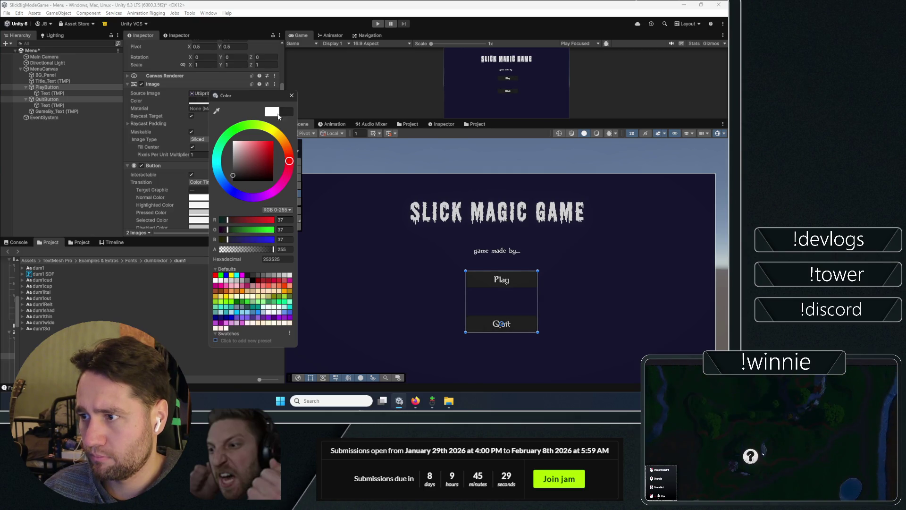
left_click(292, 95)
left_click(568, 263)
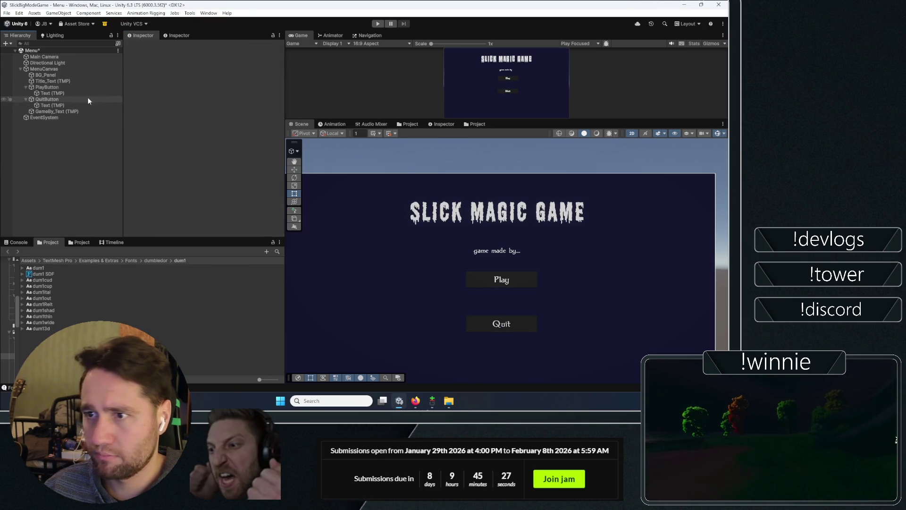
- Set both labels' vertex colour to E3E3E3 and preview the menu in a maximized Game view
left_click(57, 93)
left_click(61, 105, "ctrl")
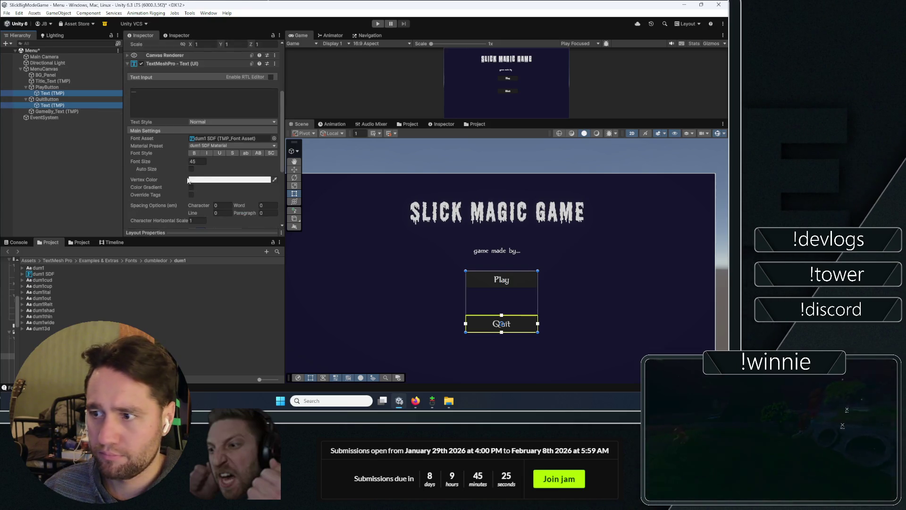
left_click(203, 179)
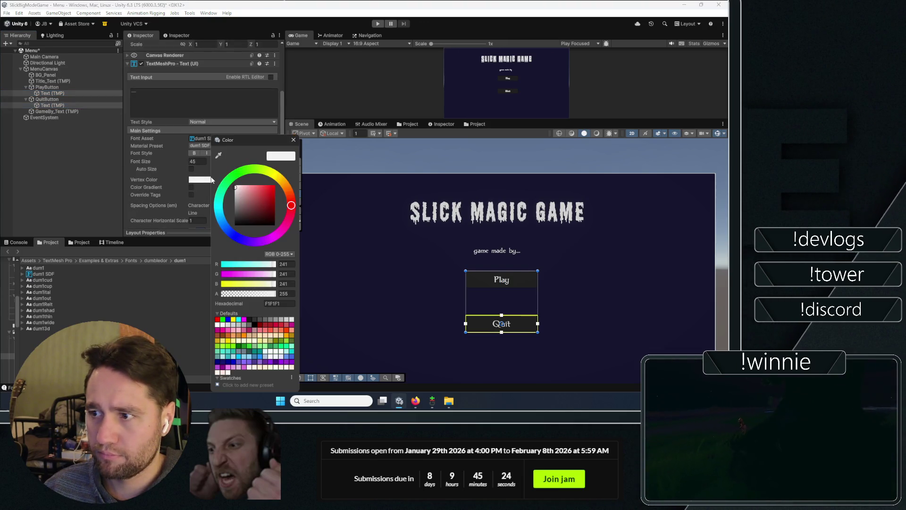
left_click(235, 190)
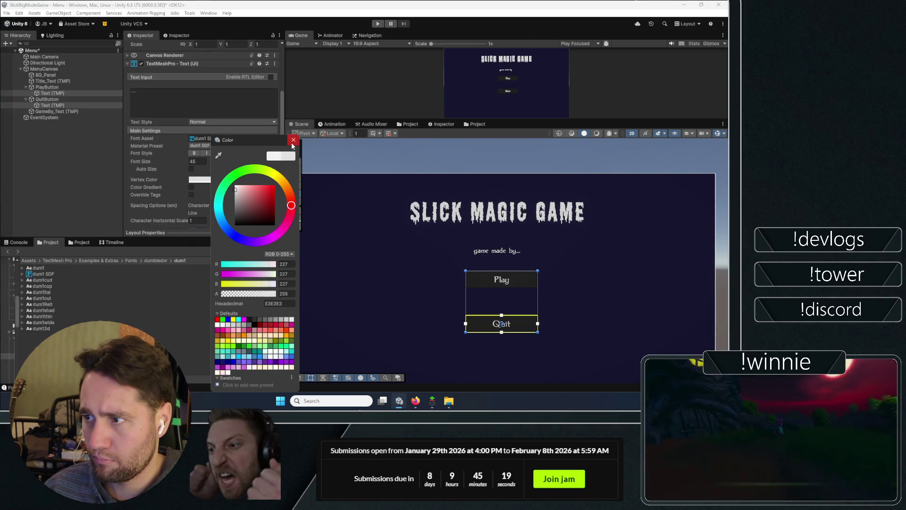
left_click(293, 140)
left_click(61, 187)
double_click(302, 35)
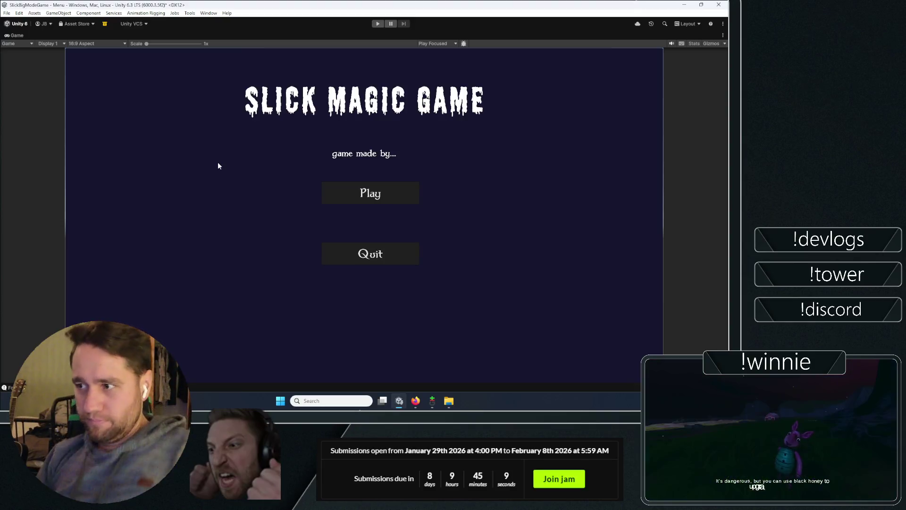
- Restore the editor layout and inspect the background panel's anchor presets
double_click(18, 36)
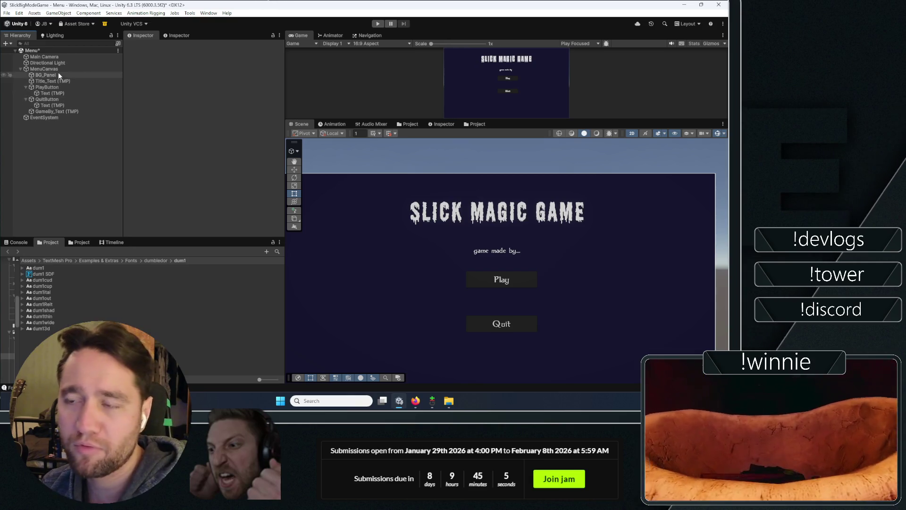
left_click(58, 74)
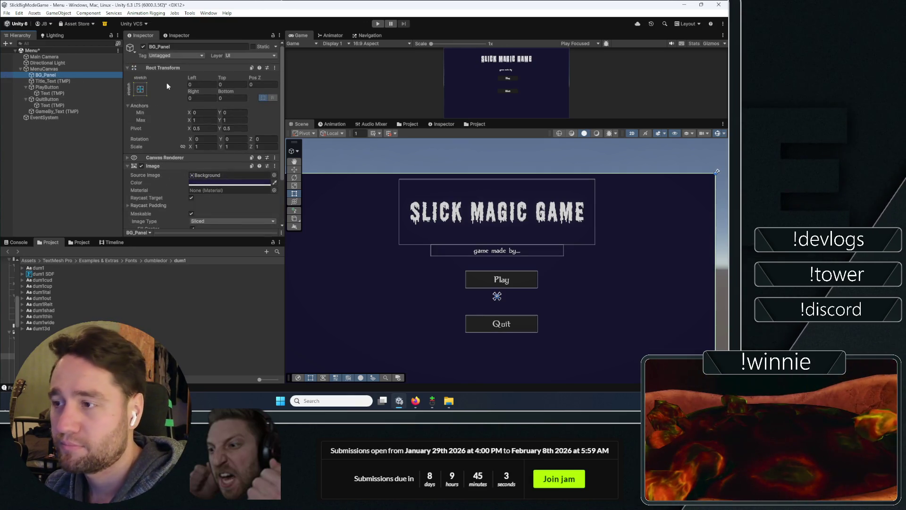
left_click(140, 89)
left_click(54, 171)
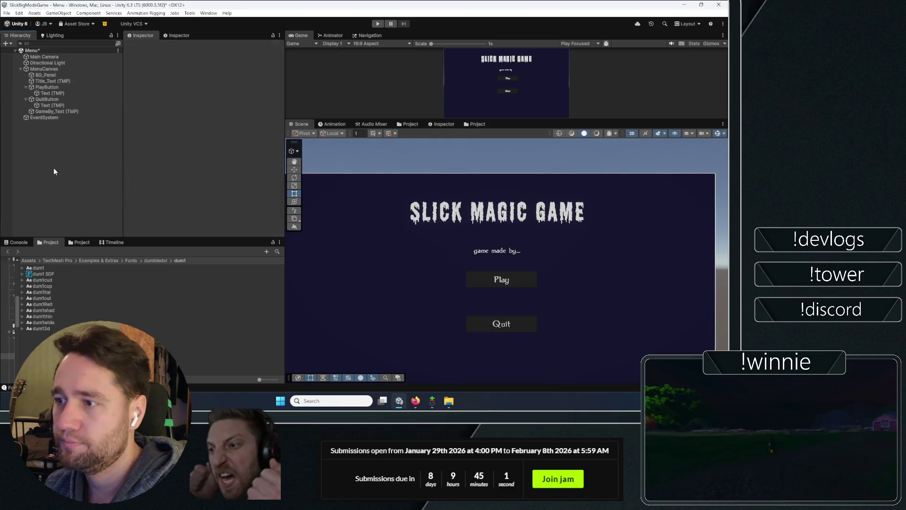
- Select MenuCanvas, scroll to its Canvas Scaler, then switch to the Google Drive SFX folder
left_click(47, 68)
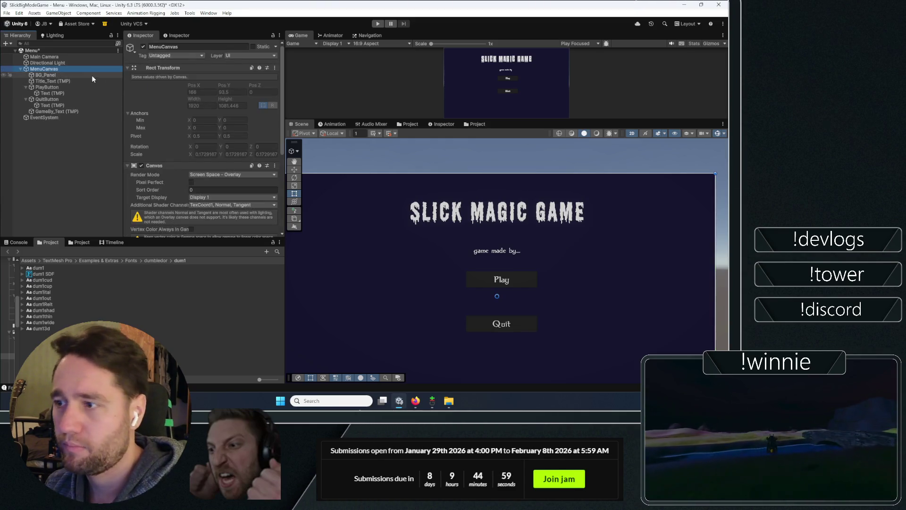
scroll(149, 135, "down", 5)
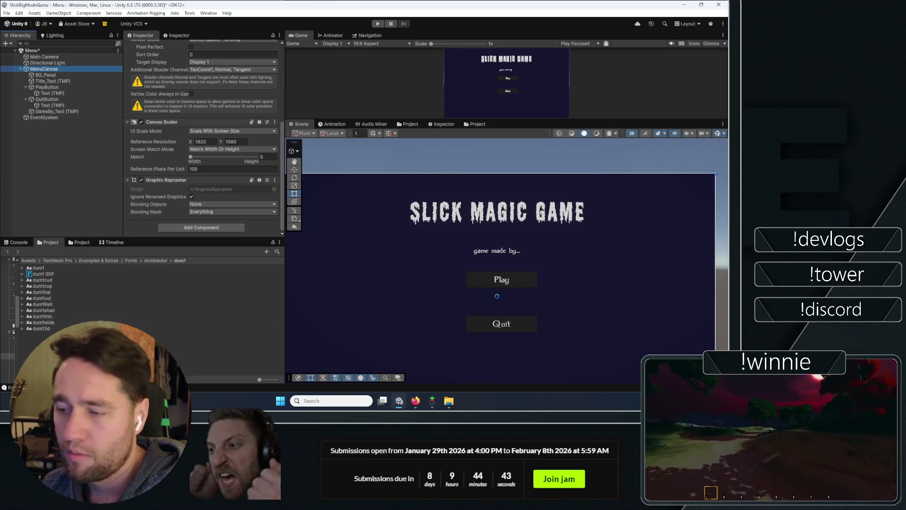
key("alt+Tab")
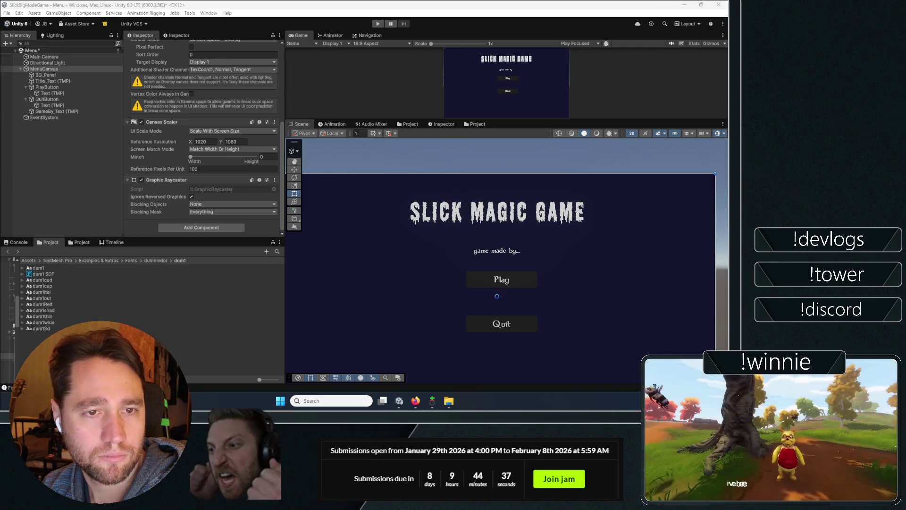
key("alt+Tab")
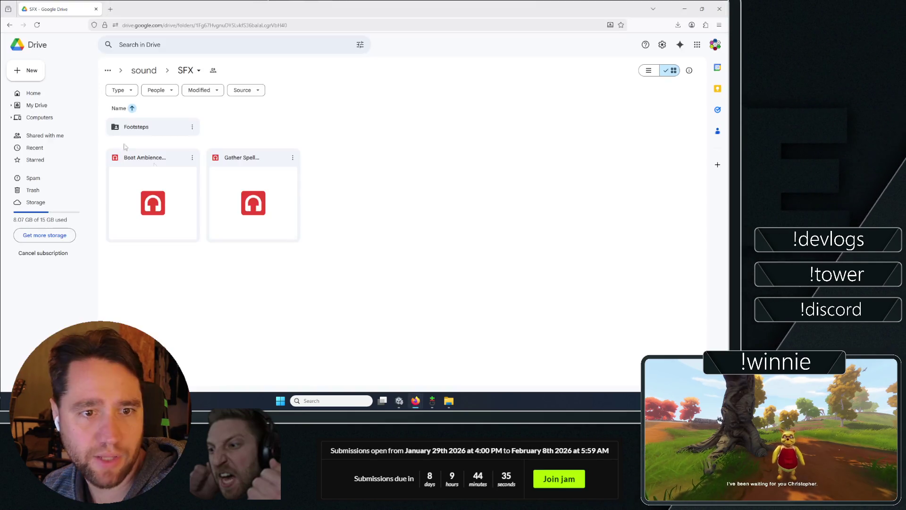
- Preview the Gather Spell Execute and Boat Ambience sounds, then close the preview and leave the browser
left_click(170, 180)
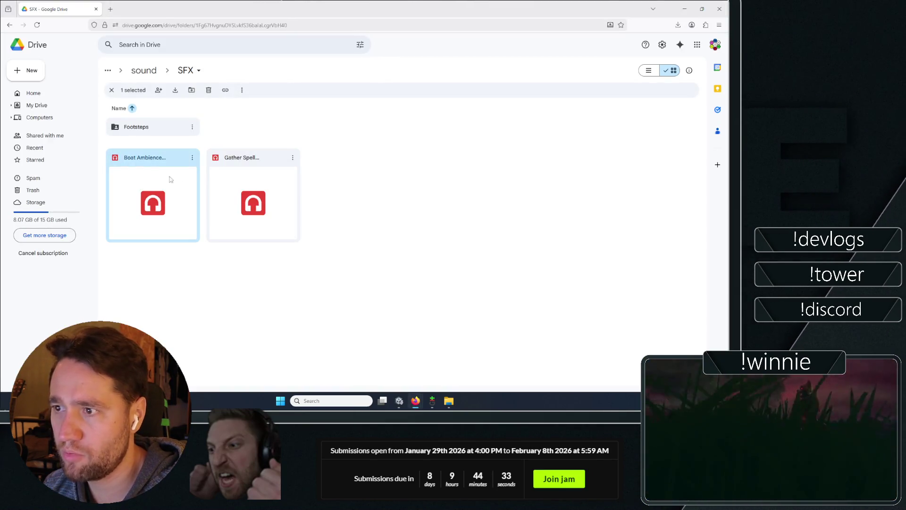
double_click(239, 183)
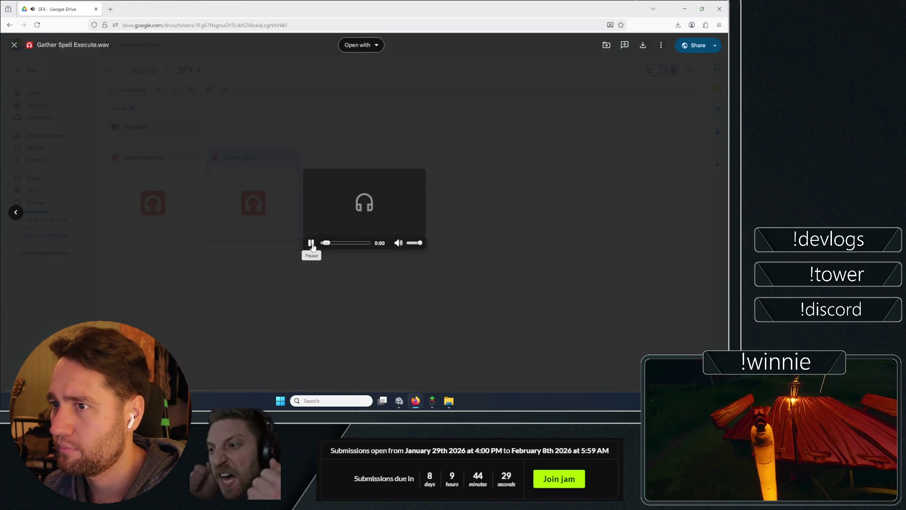
left_click(283, 261)
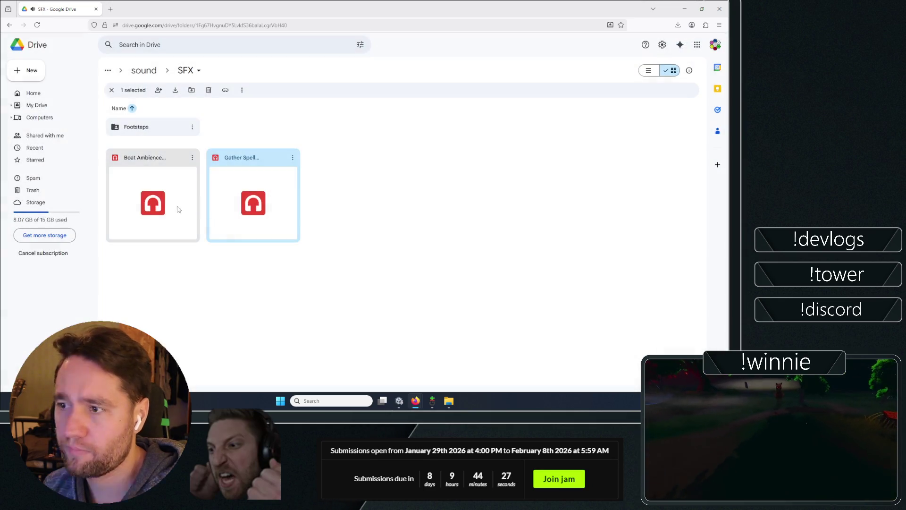
double_click(178, 207)
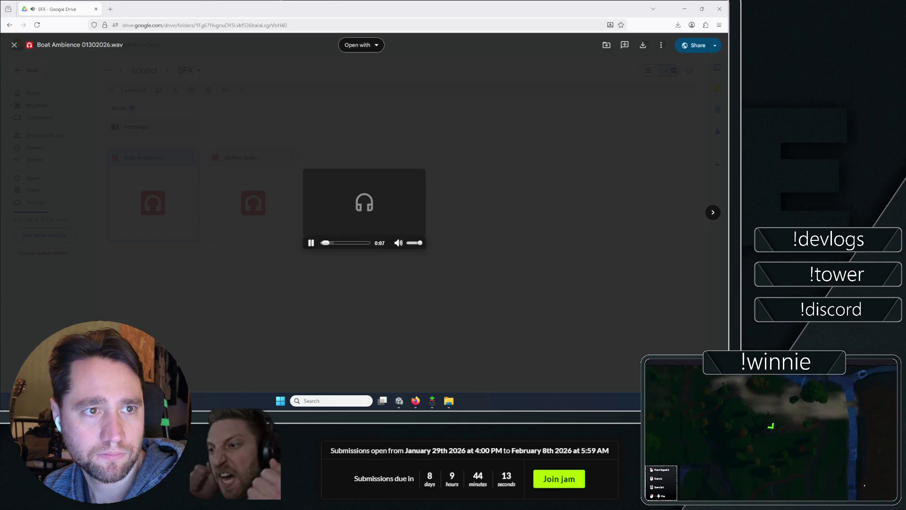
left_click(310, 244)
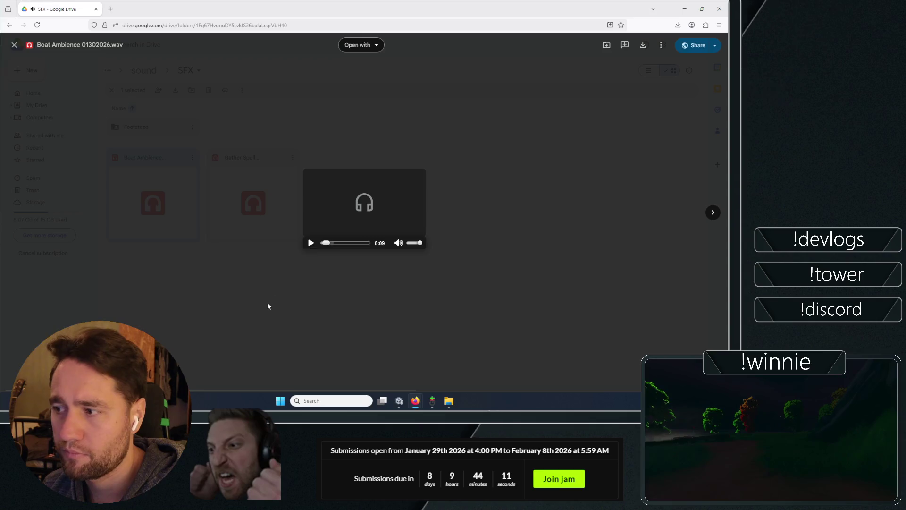
left_click(268, 306)
key("alt+Tab")
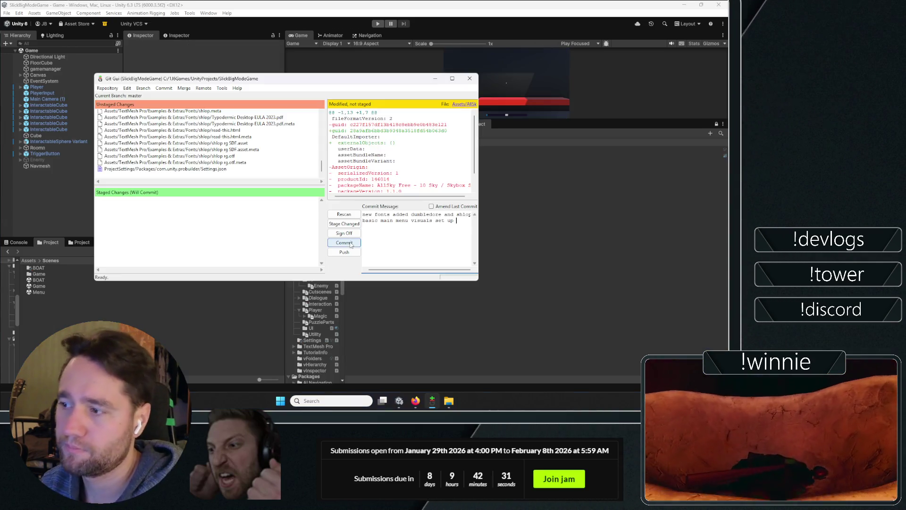
- Stage all changed files and commit the font and main-menu changes with the completed message
left_click(351, 244)
left_click(359, 224)
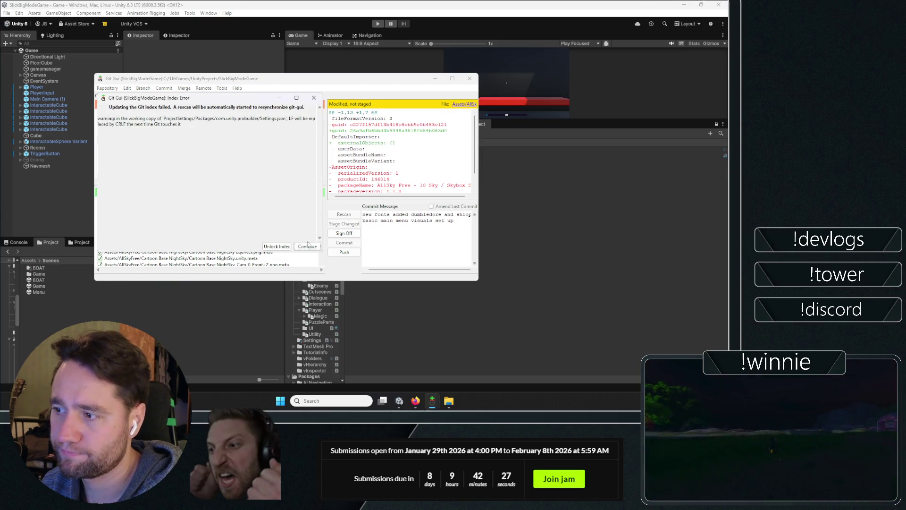
left_click(308, 245)
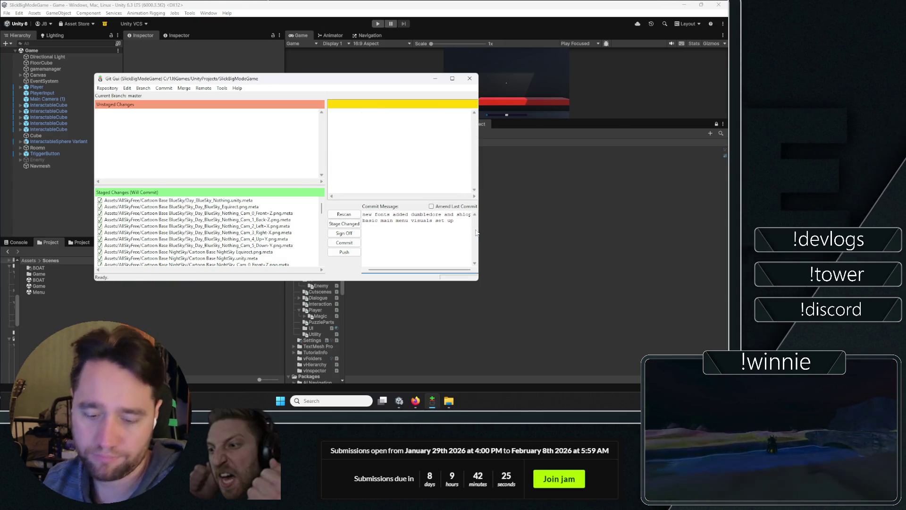
key("Return")
type("& merged with")
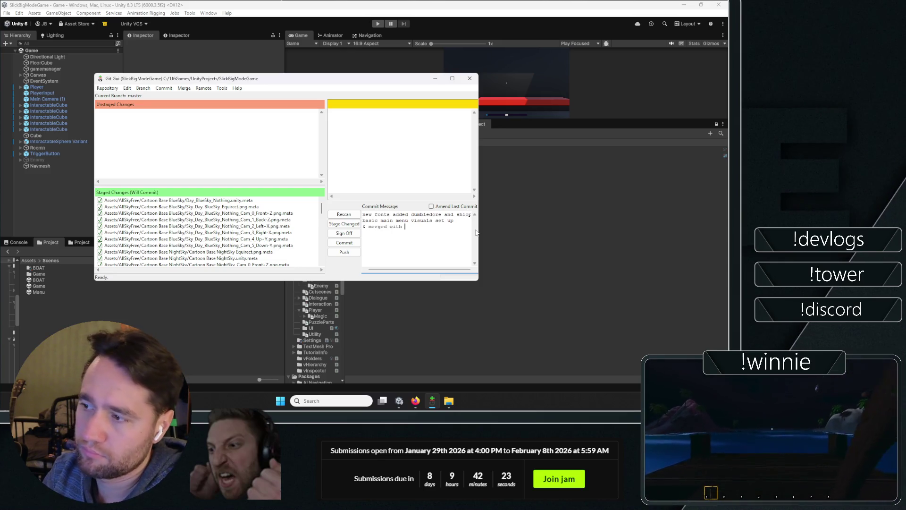
type("jop")
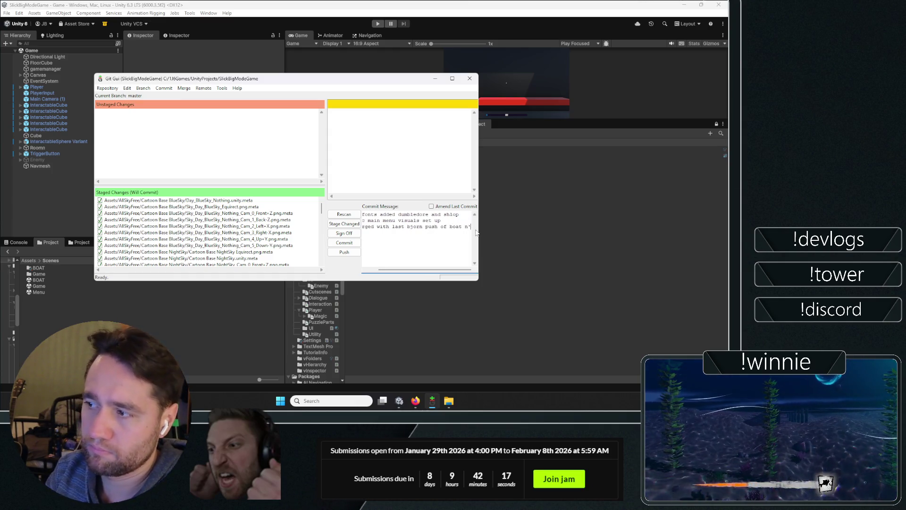
type("ff")
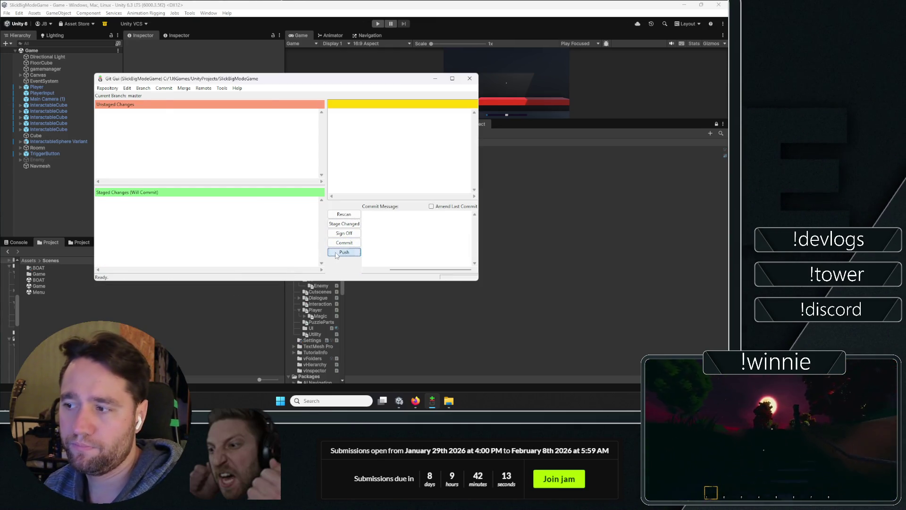
- Push the commit, then return to Unity and enlarge the game preview
left_click(345, 253)
key("Escape")
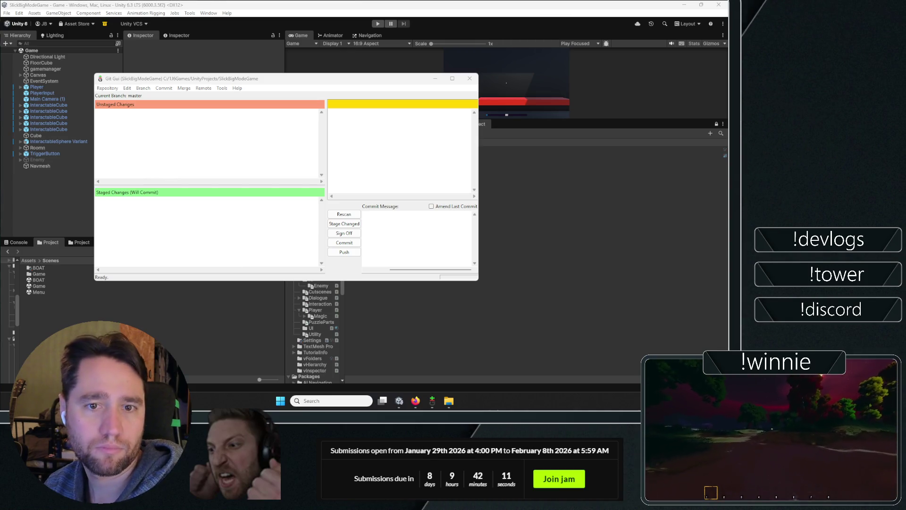
left_click(168, 317)
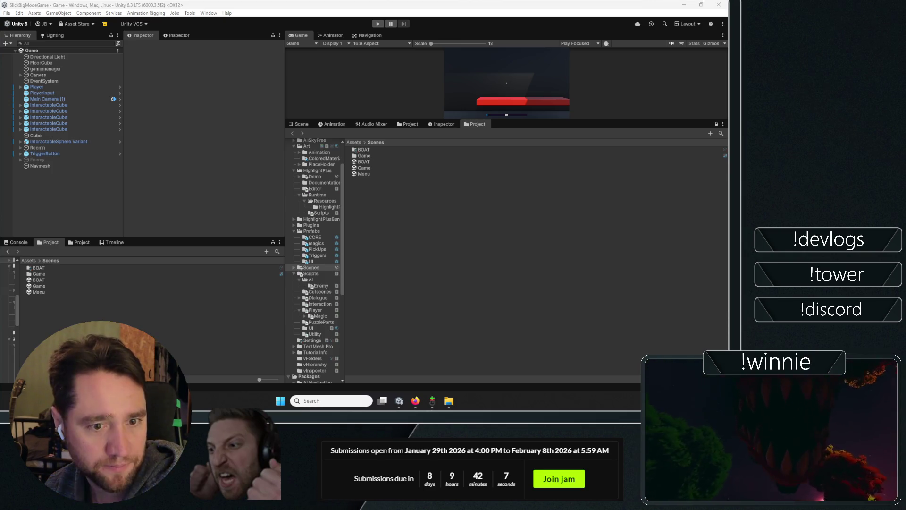
key("alt+Tab")
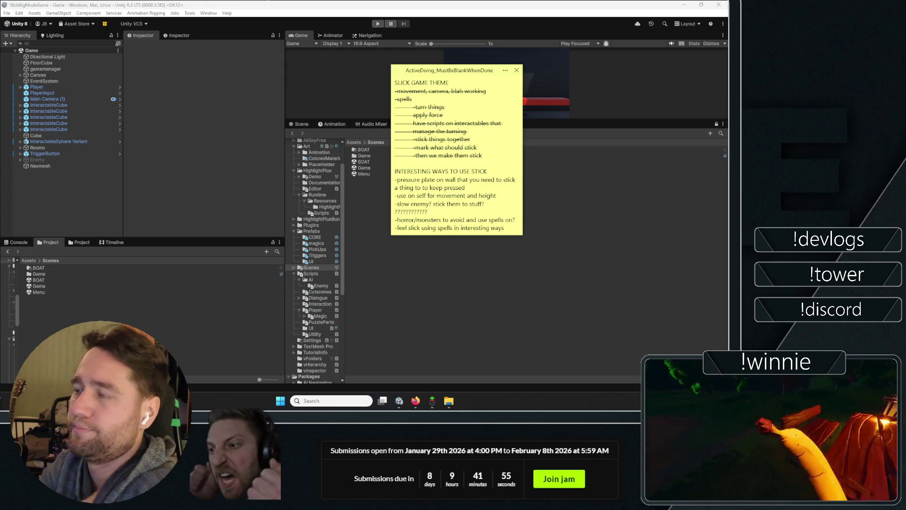
double_click(414, 70)
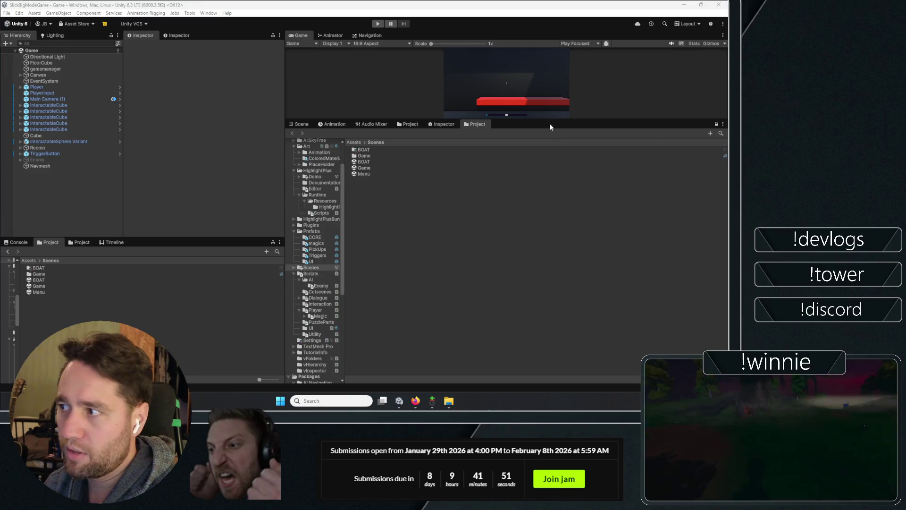
left_click_drag(550, 120, 477, 228)
double_click(301, 36)
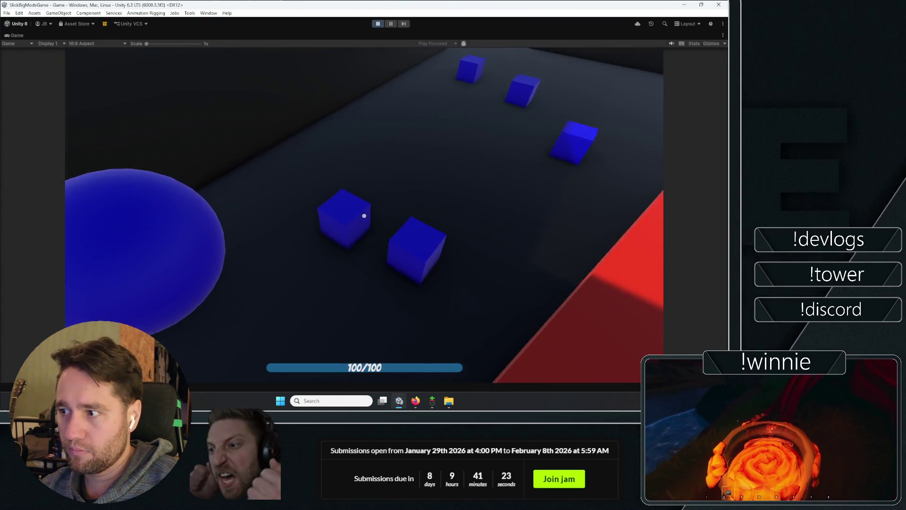
- In Play mode, repeatedly pick up, throw and drop the blue cube at the crosshair
left_click(364, 216)
left_click(364, 216)
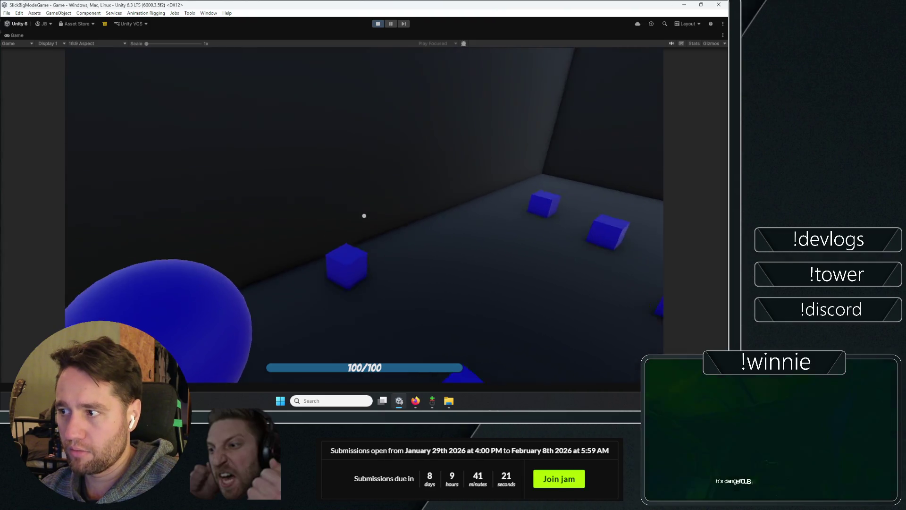
left_click(364, 216)
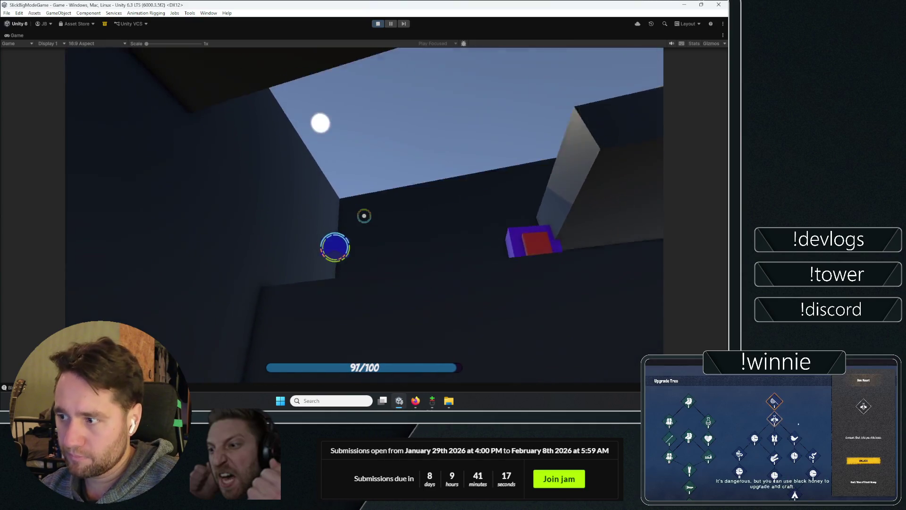
left_click(364, 216)
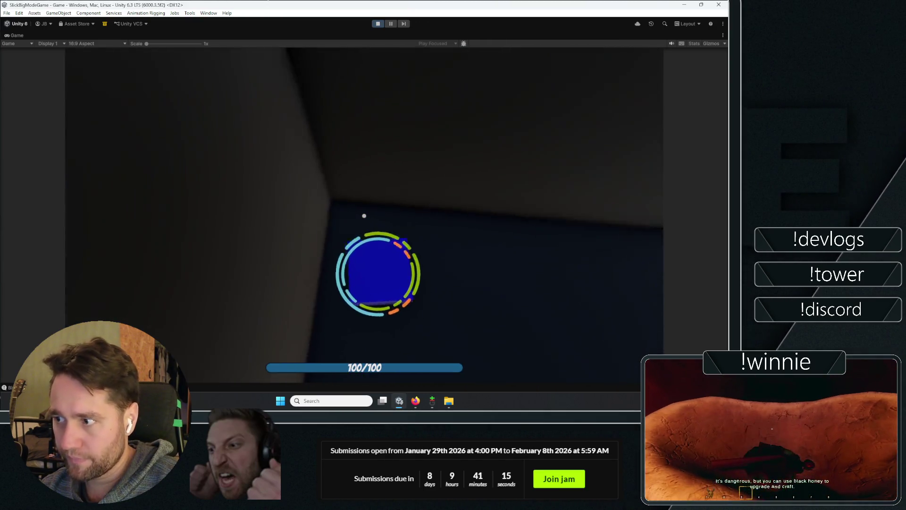
left_click(364, 216)
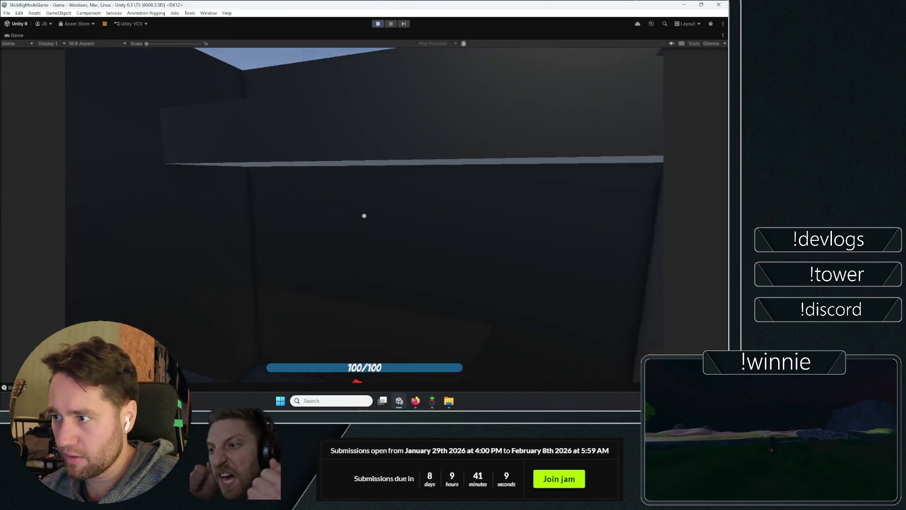
left_click(364, 216)
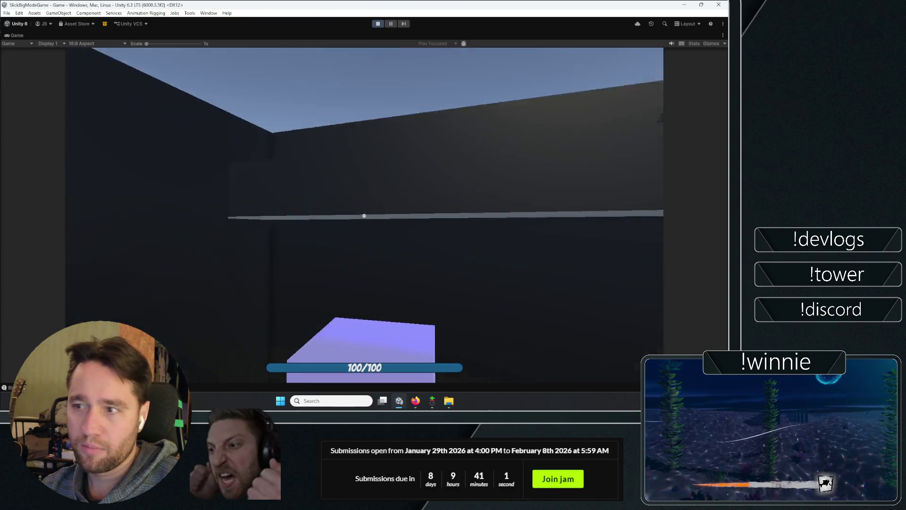
left_click(364, 215)
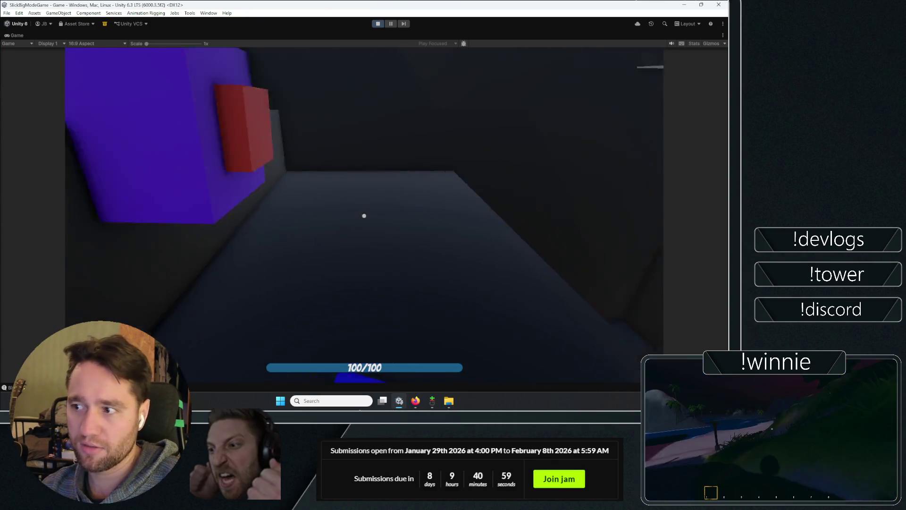
left_click(364, 215)
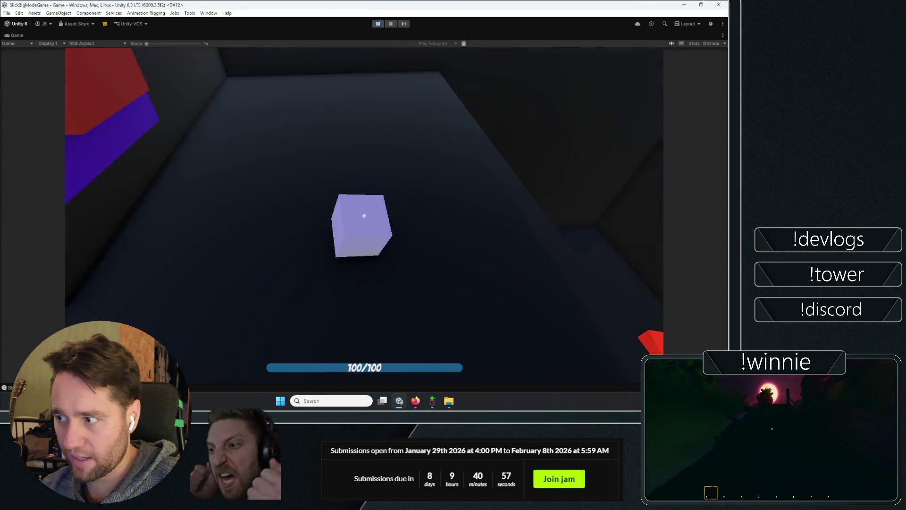
left_click(364, 215)
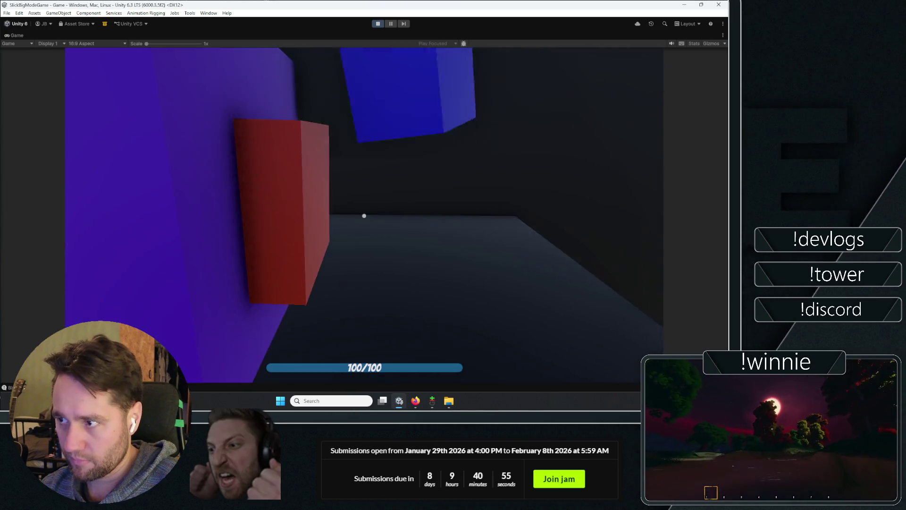
left_click(364, 216)
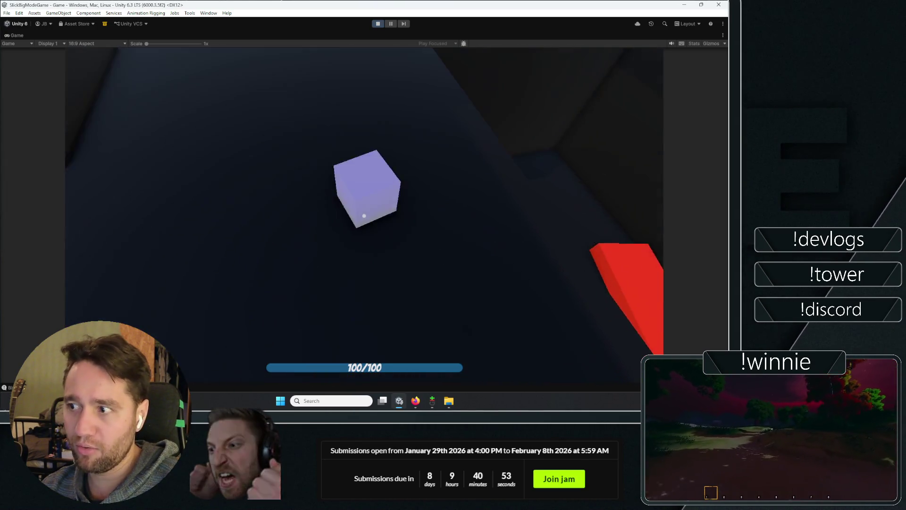
left_click(364, 216)
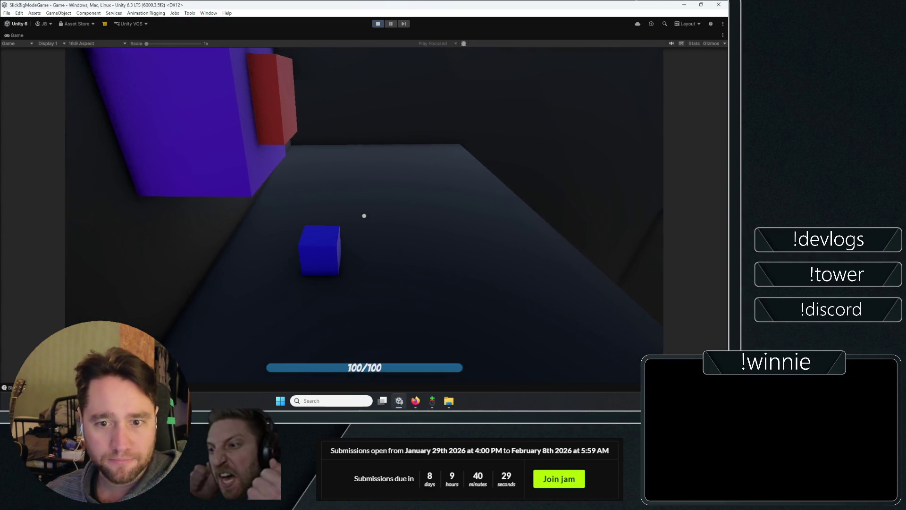
key("e")
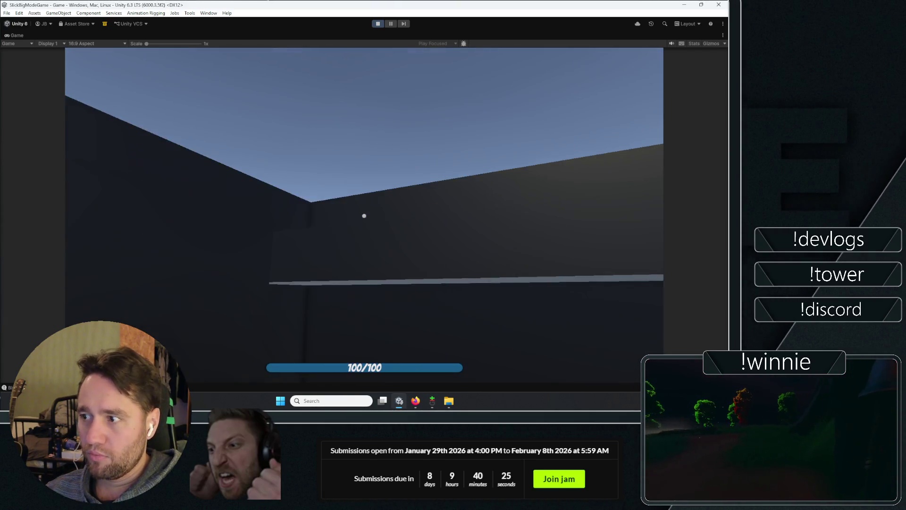
- Drop the held cube, walk toward the walls, then bring up the ActiveDoing to-do note
key("e")
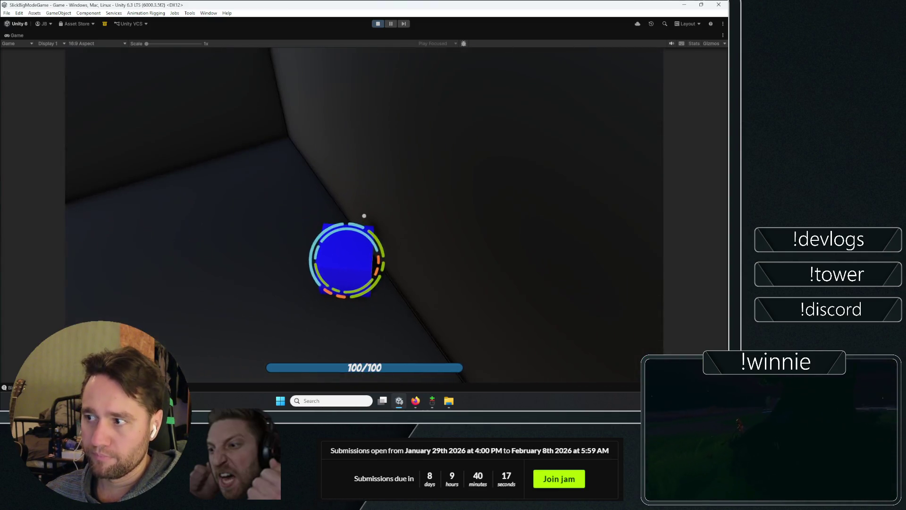
key("w")
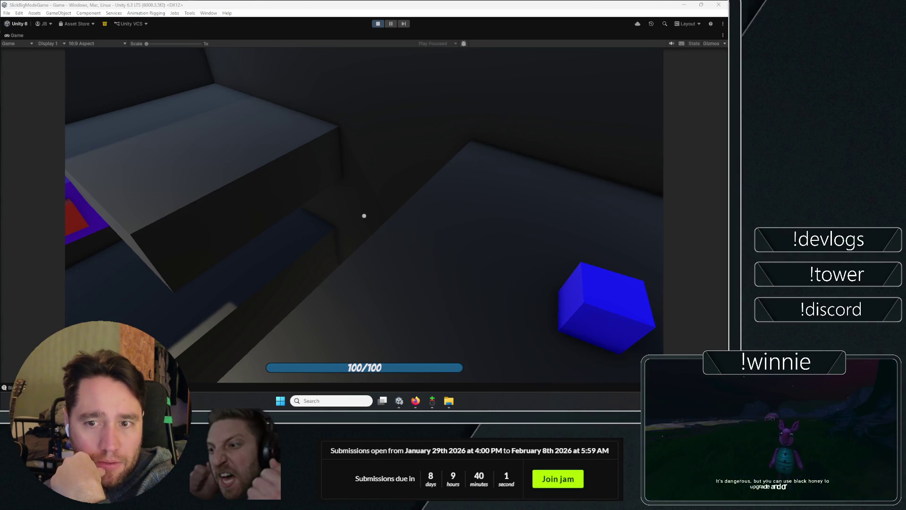
key("alt+Tab")
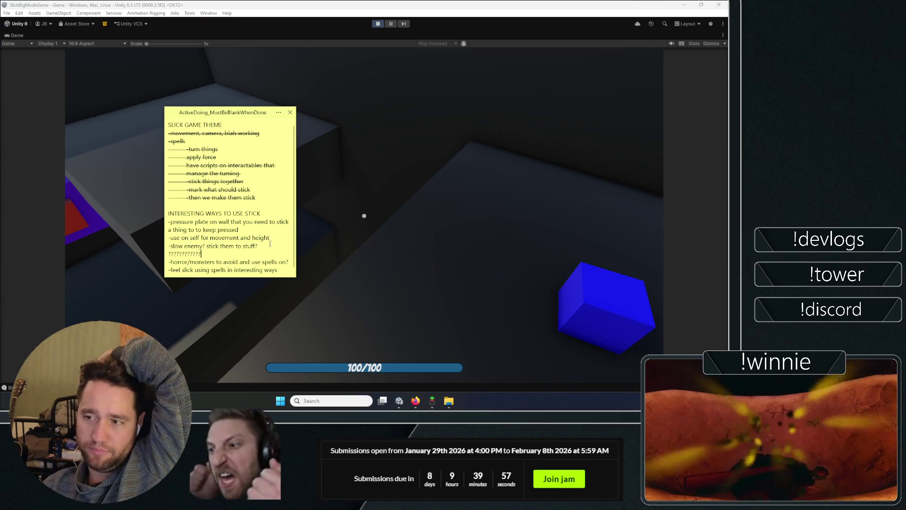
left_click_drag(271, 238, 162, 241)
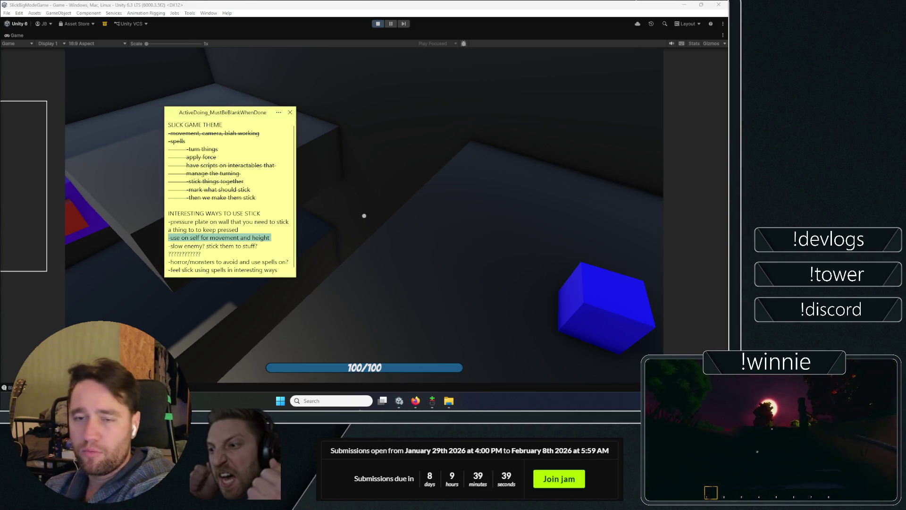
key("alt+Tab")
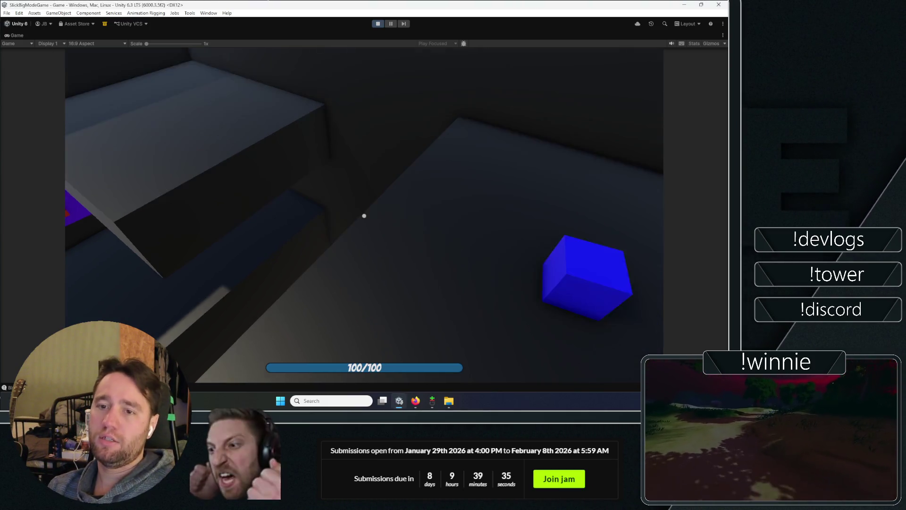
mouse_move(364, 216)
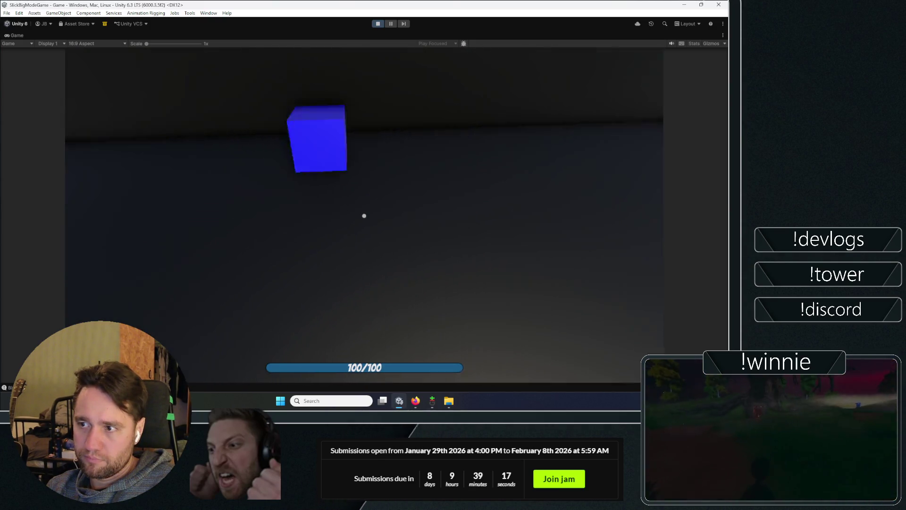
key("Escape")
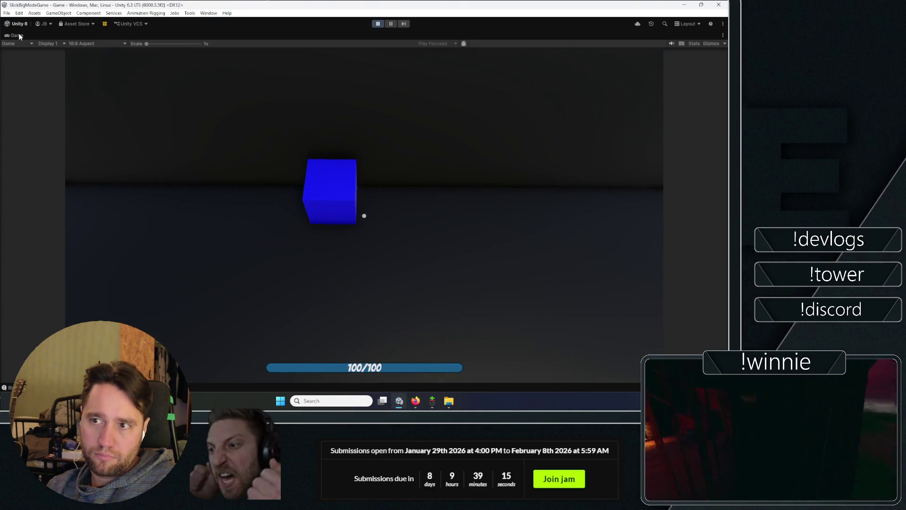
- Restore the full editor layout and stop the running game
left_click_drag(18, 33, 166, 112)
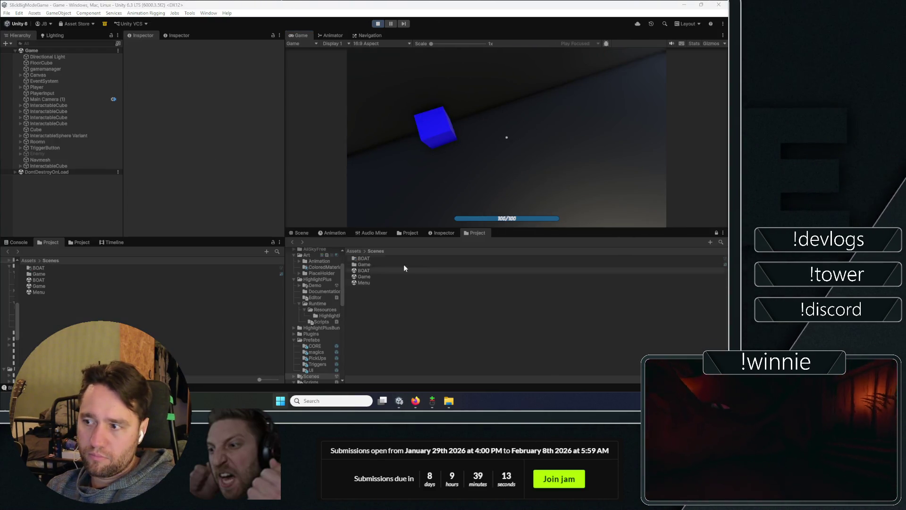
left_click(302, 232)
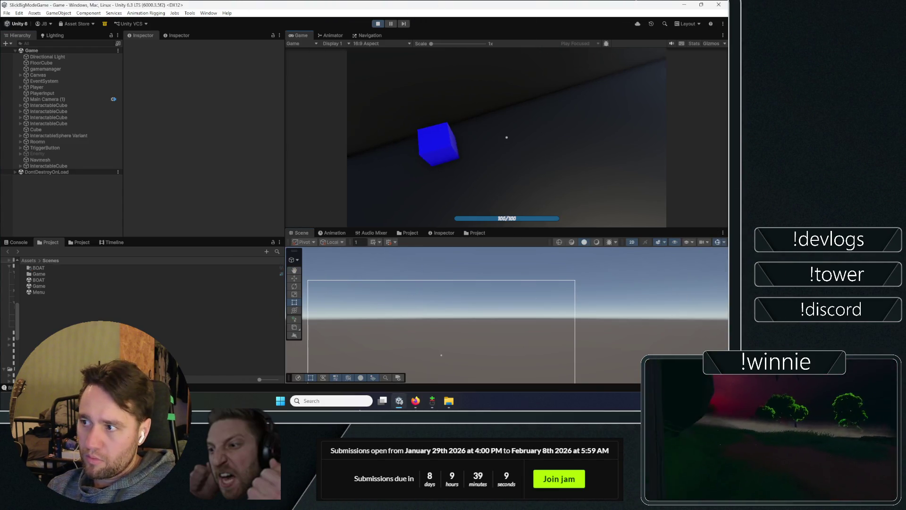
left_click(500, 132)
left_click(377, 23)
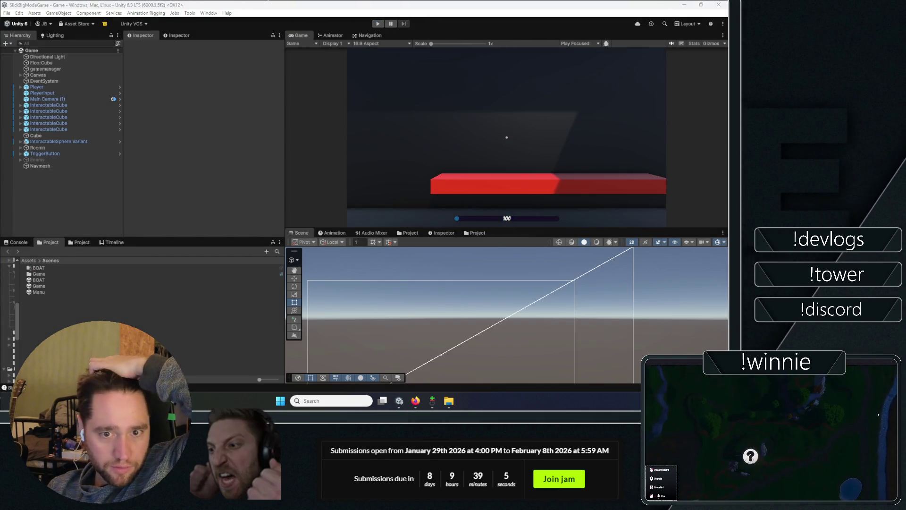
- Set Mana_Text (under Player > HUD) to the dum1 SDF font asset and maximize the Game view
left_click(20, 87)
left_click(26, 99)
left_click(31, 105)
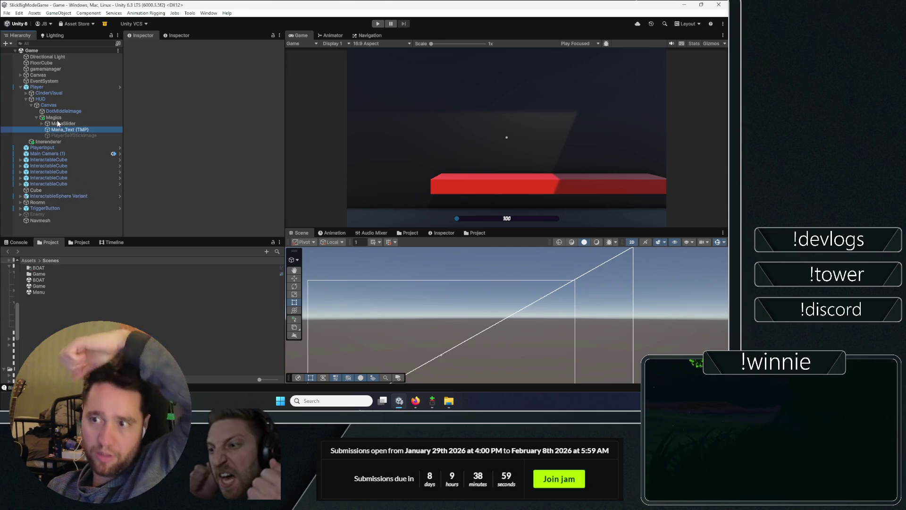
scroll(180, 143, "down", 2)
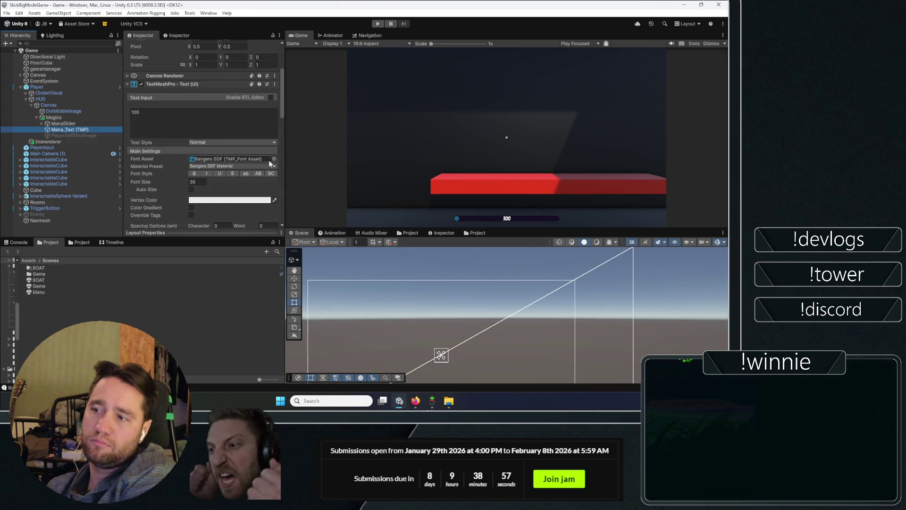
left_click(273, 159)
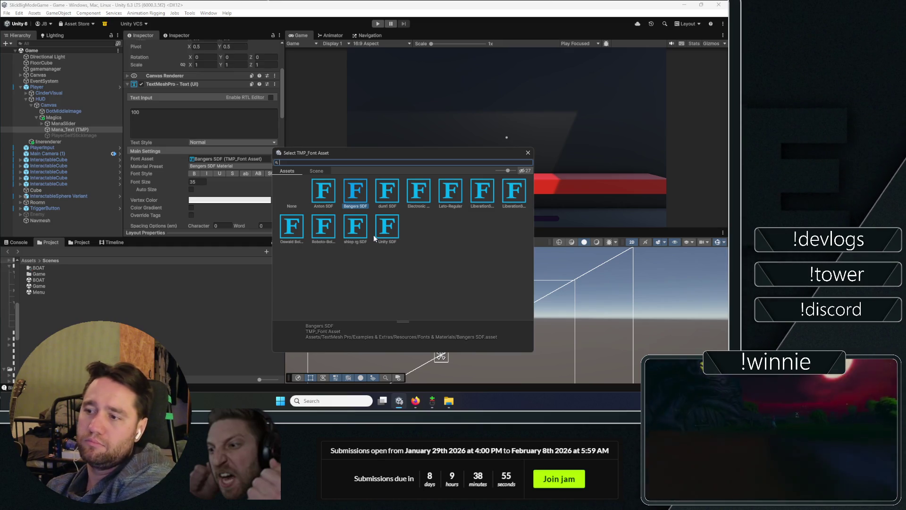
double_click(388, 190)
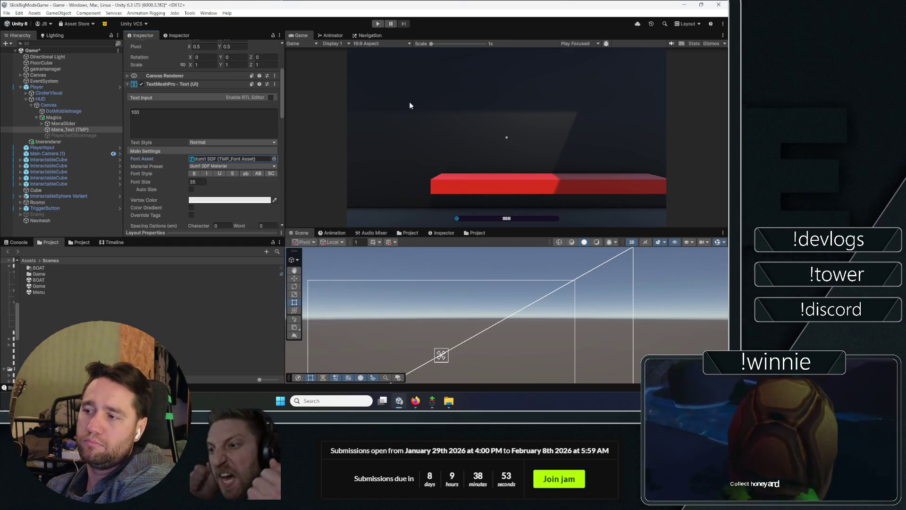
double_click(300, 36)
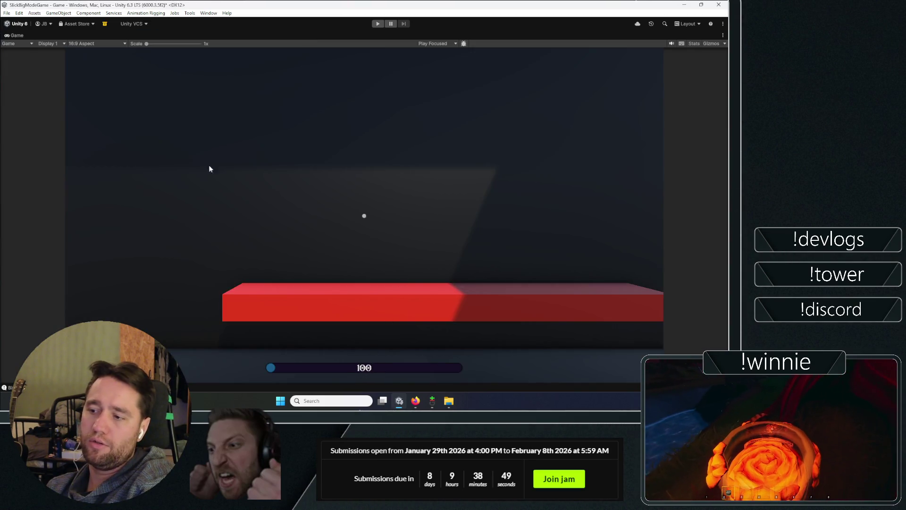
- Scroll through the Dumbledor font page's glyph previews
mouse_move(416, 400)
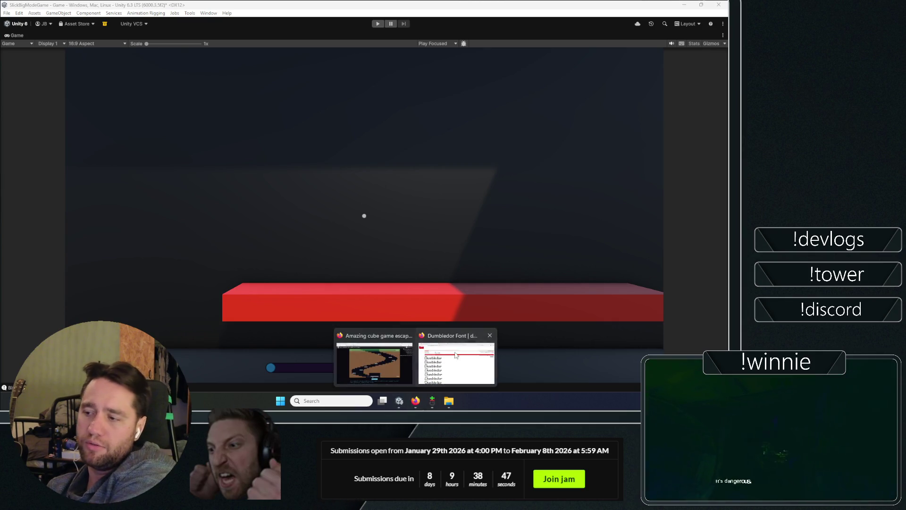
left_click(455, 364)
scroll(364, 125, "down", 10)
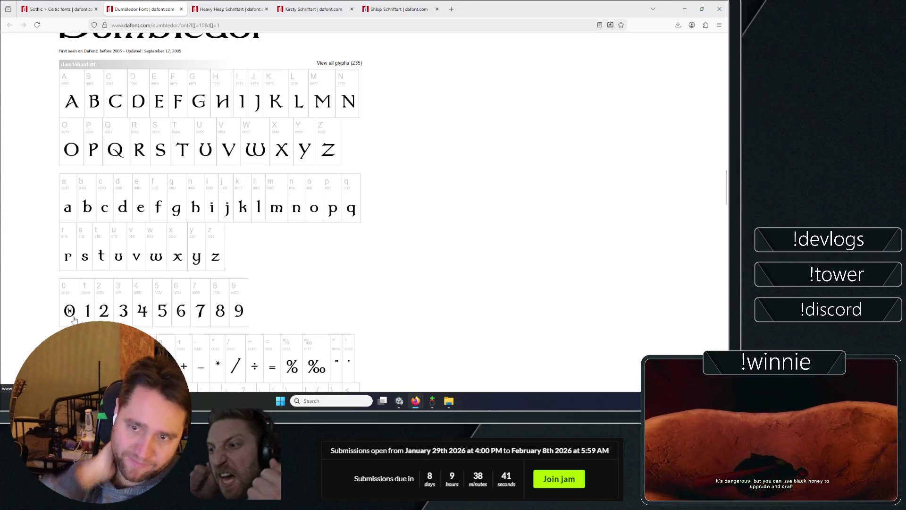
scroll(408, 237, "down", 15)
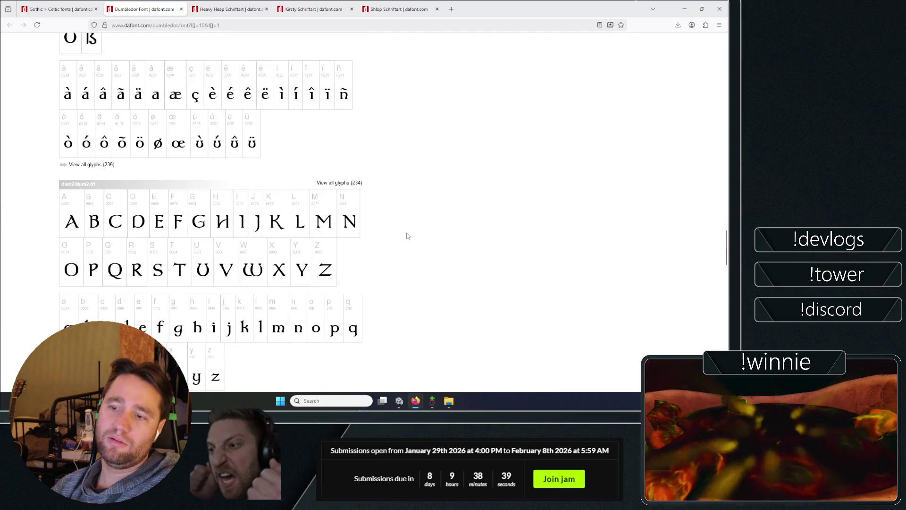
scroll(408, 236, "down", 6)
scroll(458, 131, "down", 20)
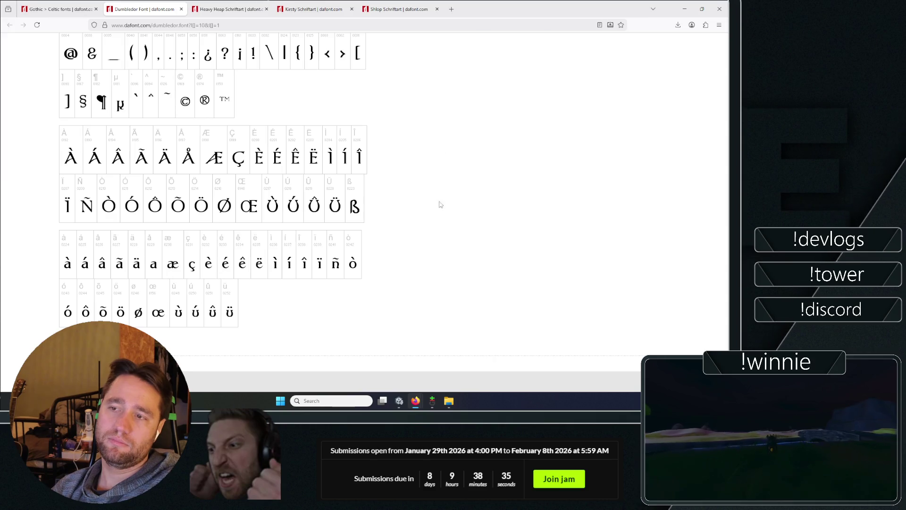
- Browse the Gothic > Celtic font list and open Livingstone's page in a new tab
left_click(85, 9)
scroll(56, 215, "up", 10)
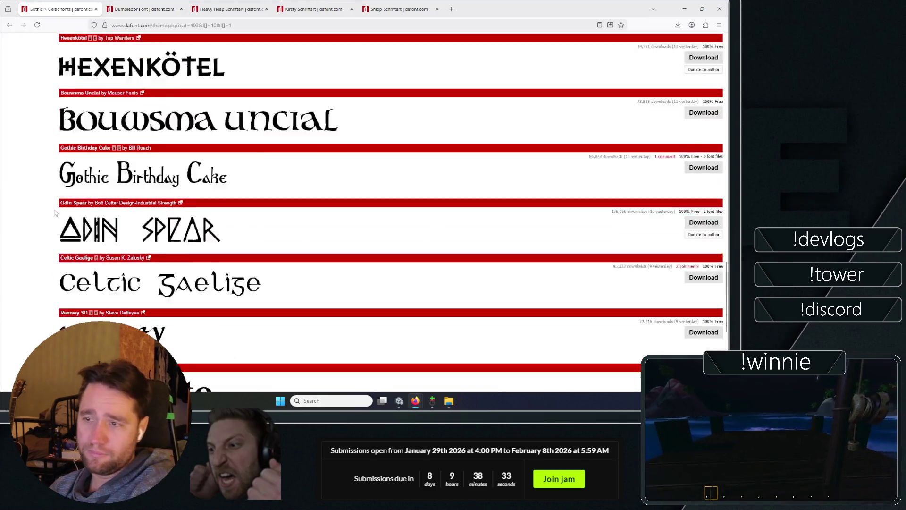
scroll(57, 215, "up", 15)
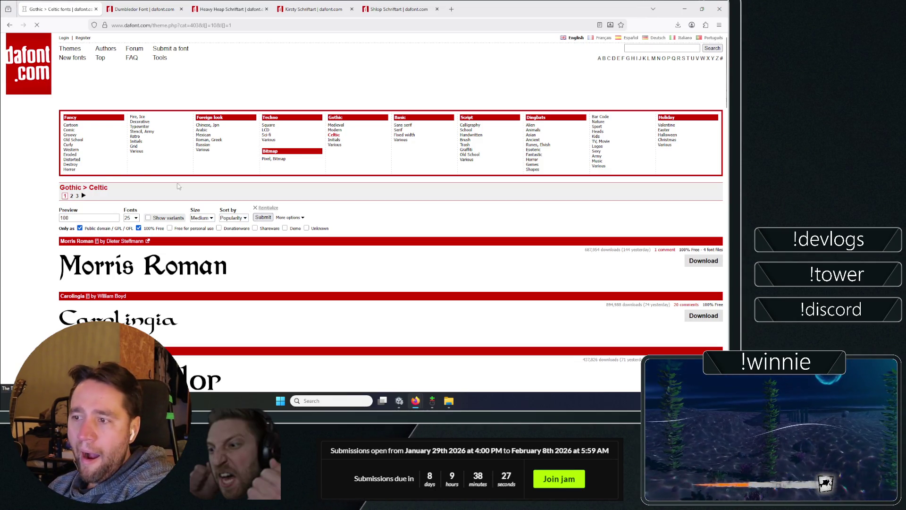
scroll(25, 209, "down", 2)
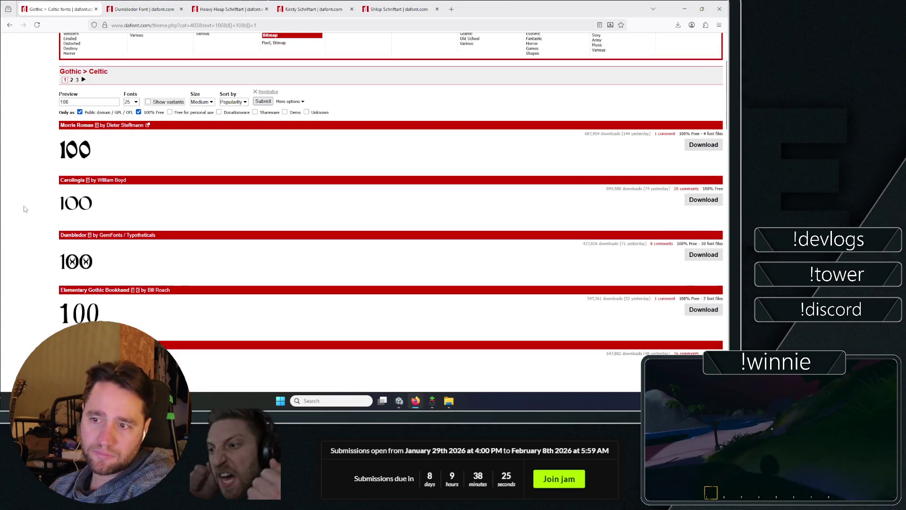
scroll(27, 184, "down", 1)
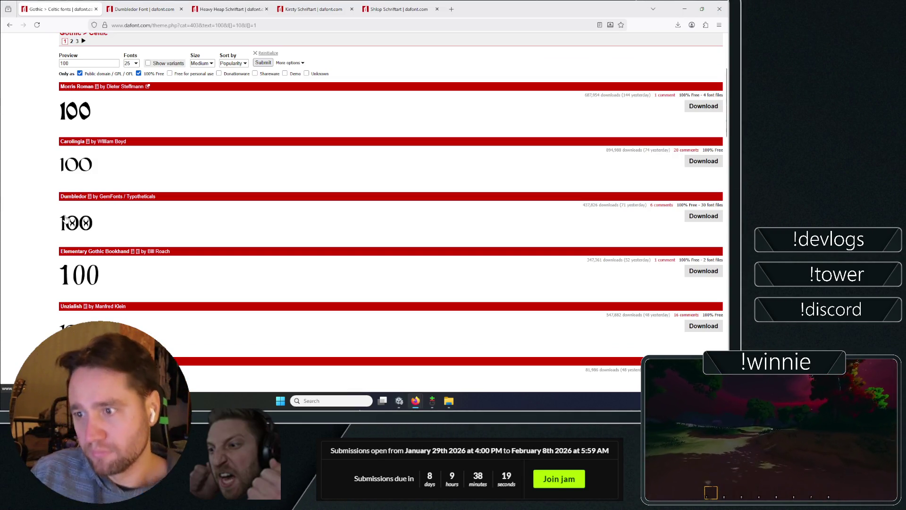
scroll(44, 207, "down", 2)
scroll(43, 206, "down", 6)
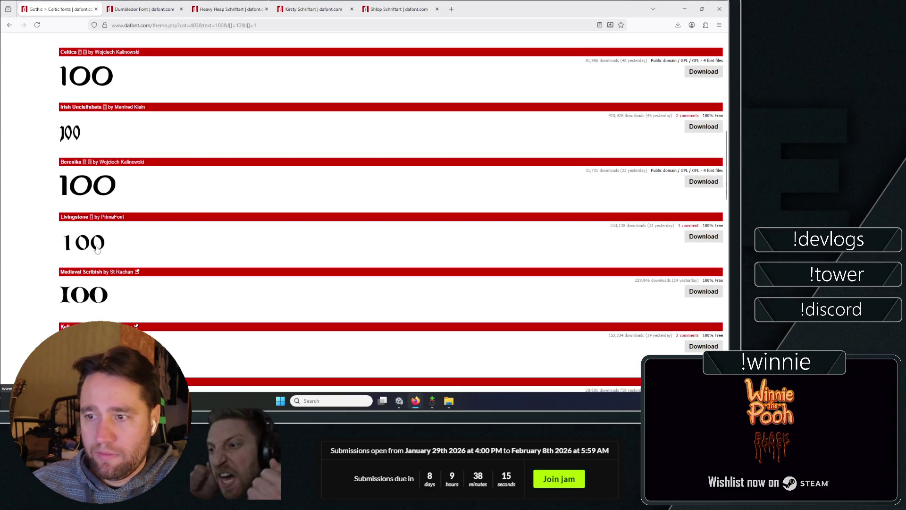
right_click(96, 248)
left_click(118, 64)
scroll(40, 178, "up", 10)
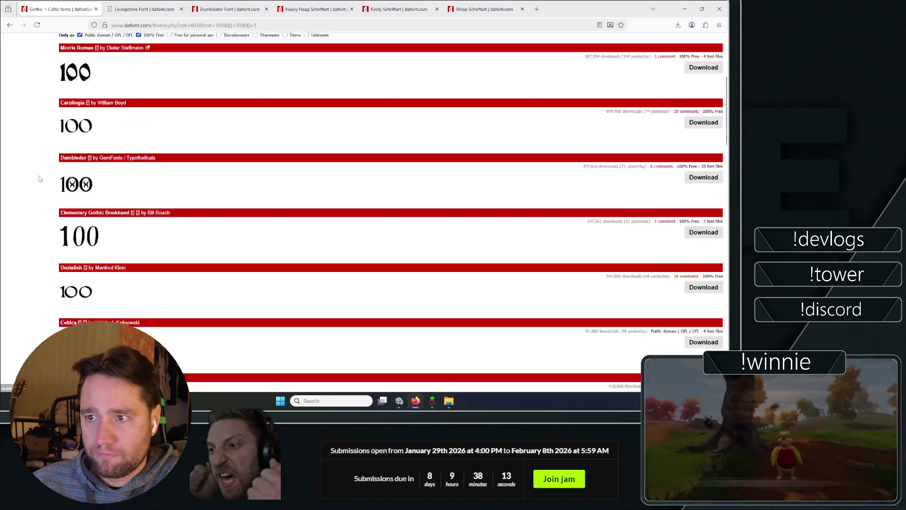
scroll(40, 178, "down", 3)
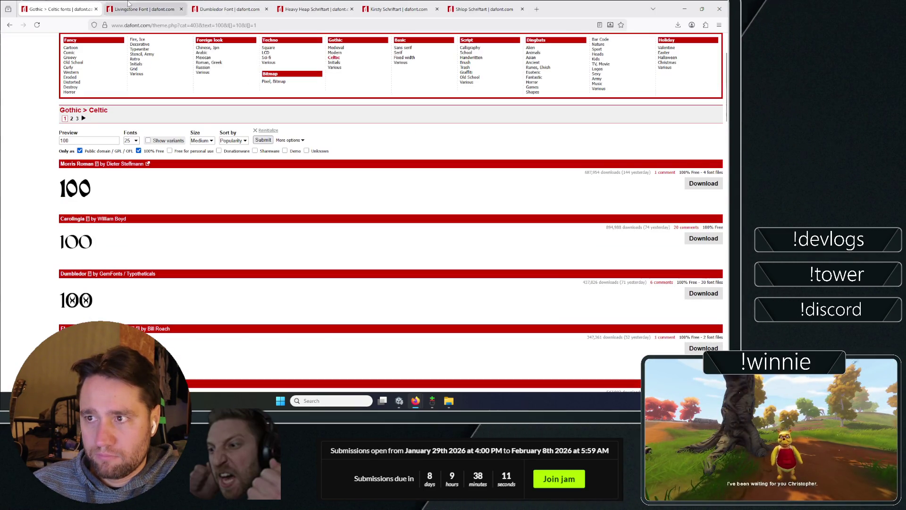
key("ctrl+Tab")
- Extract livingstone.zip with PeaZip's Extract here, open the new livingstone folder, then close Explorer
left_click(674, 46)
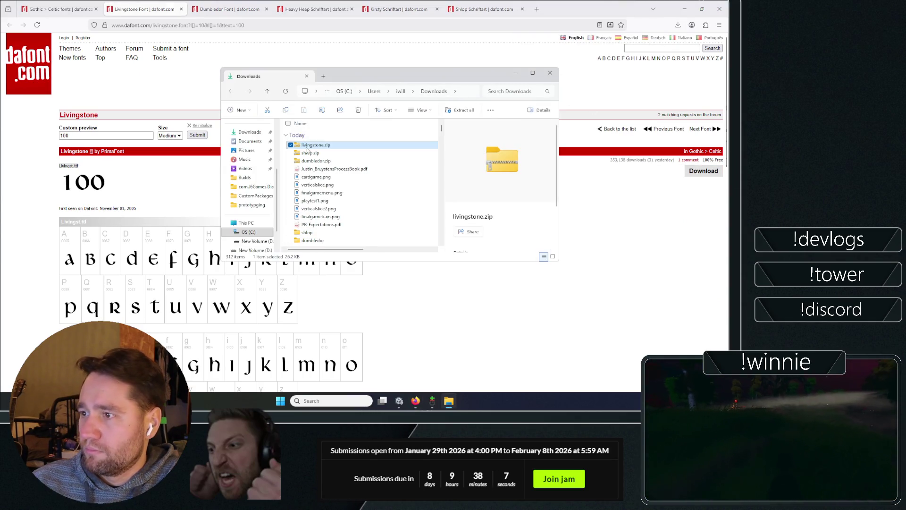
right_click(306, 150)
left_click(331, 348)
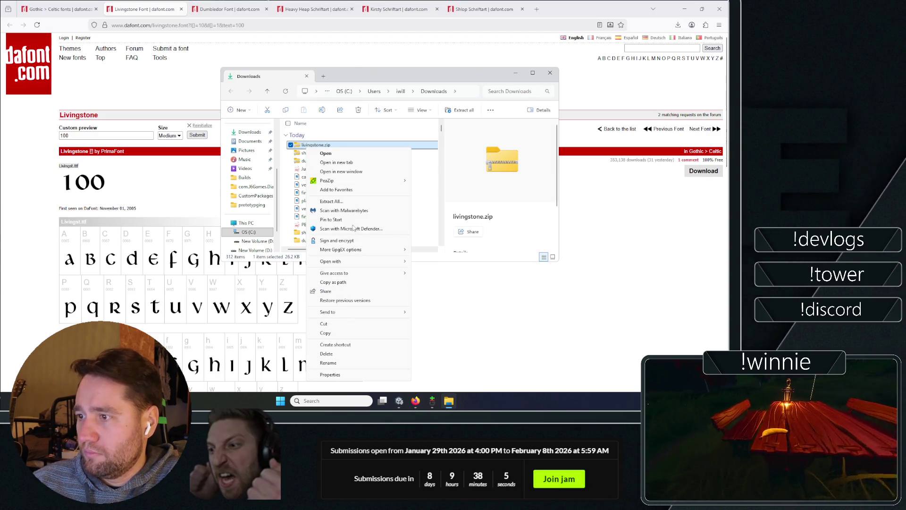
mouse_move(330, 180)
left_click(433, 203)
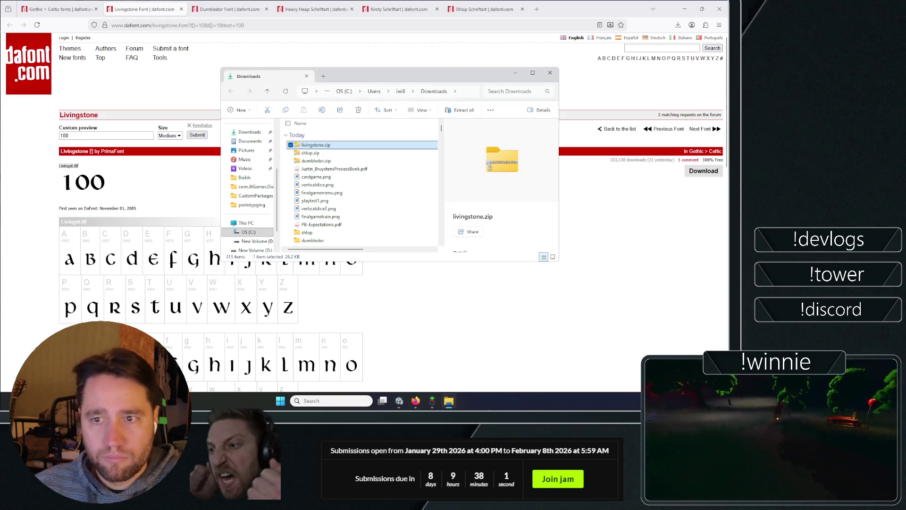
scroll(317, 228, "down", 1)
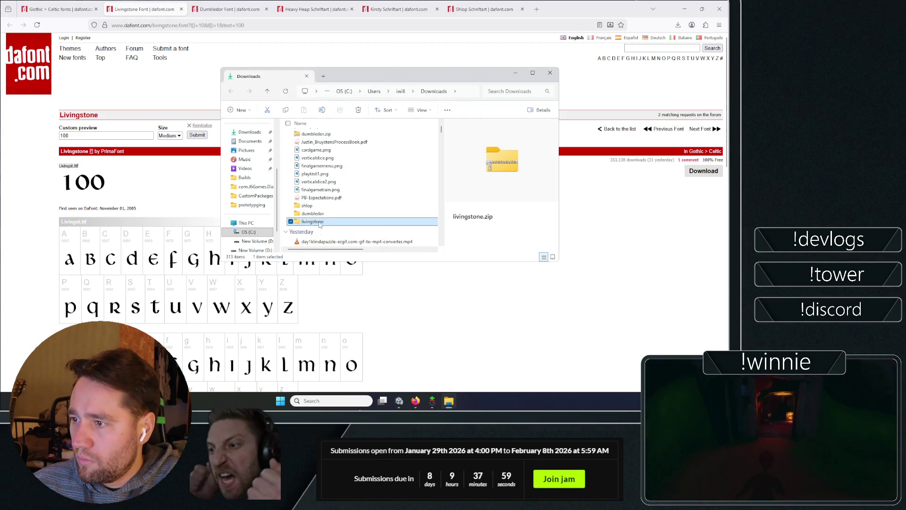
double_click(313, 221)
key("alt+F4")
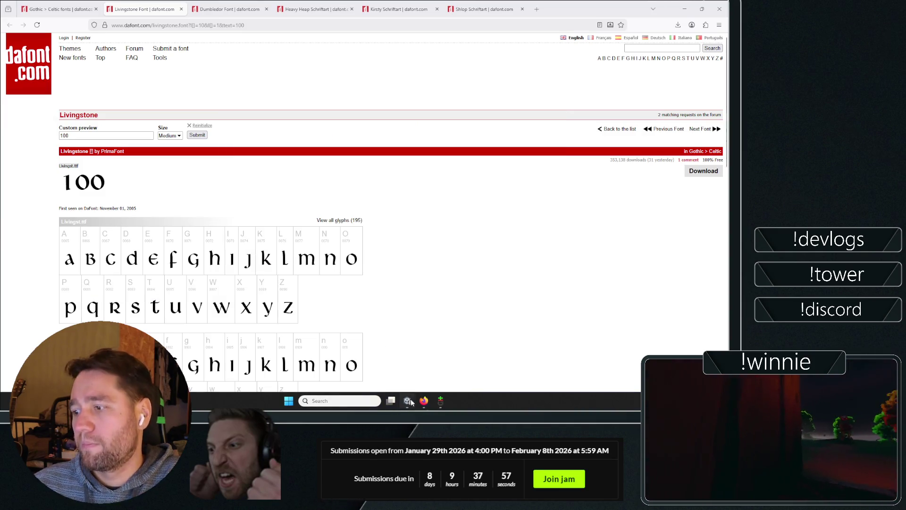
- Back in Unity, restore the editor layout and widen the Project folder tree
left_click(409, 401)
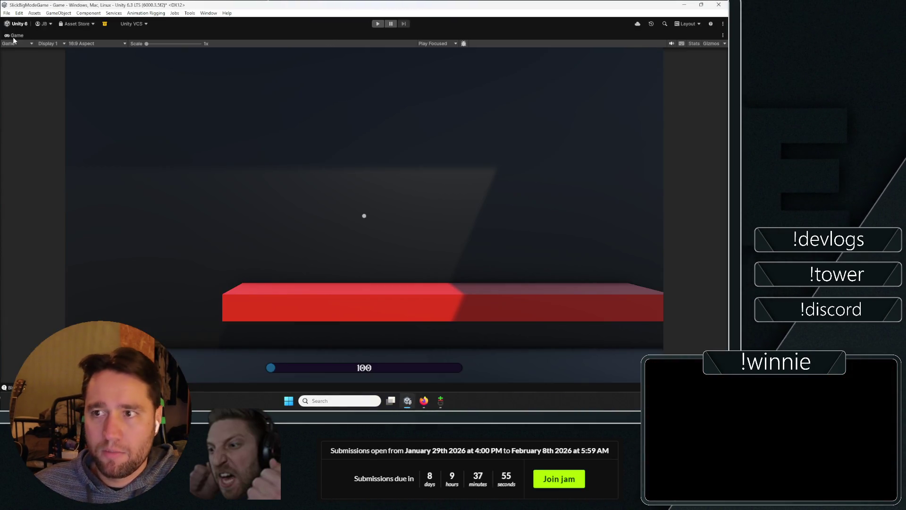
double_click(14, 38)
left_click(65, 318)
left_click(80, 241)
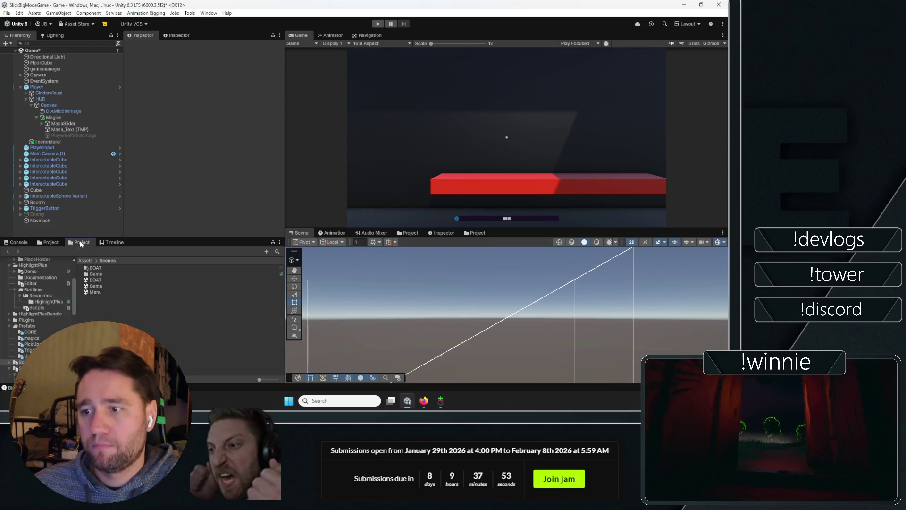
left_click(50, 241)
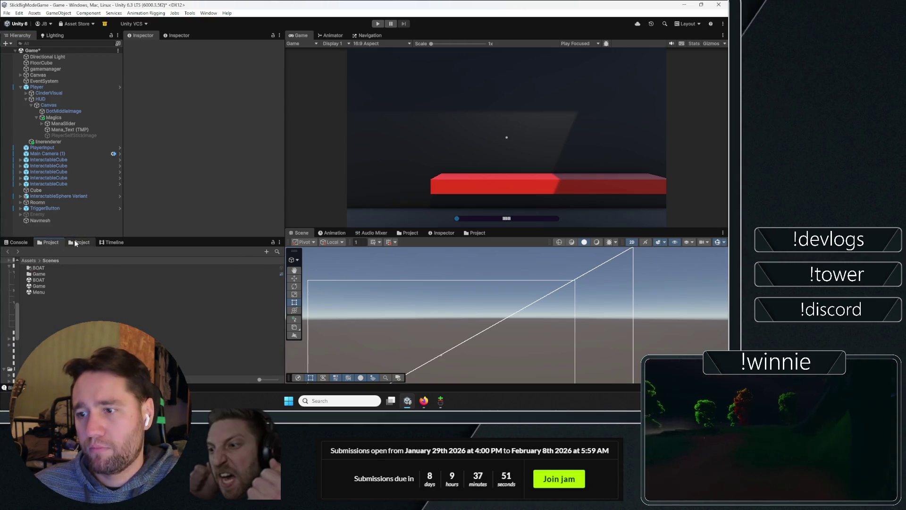
left_click_drag(21, 281, 66, 283)
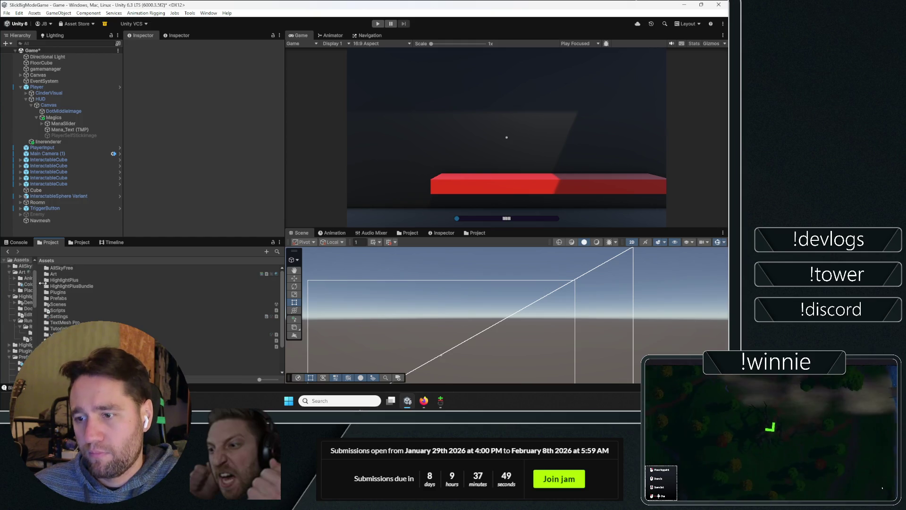
left_click(84, 274)
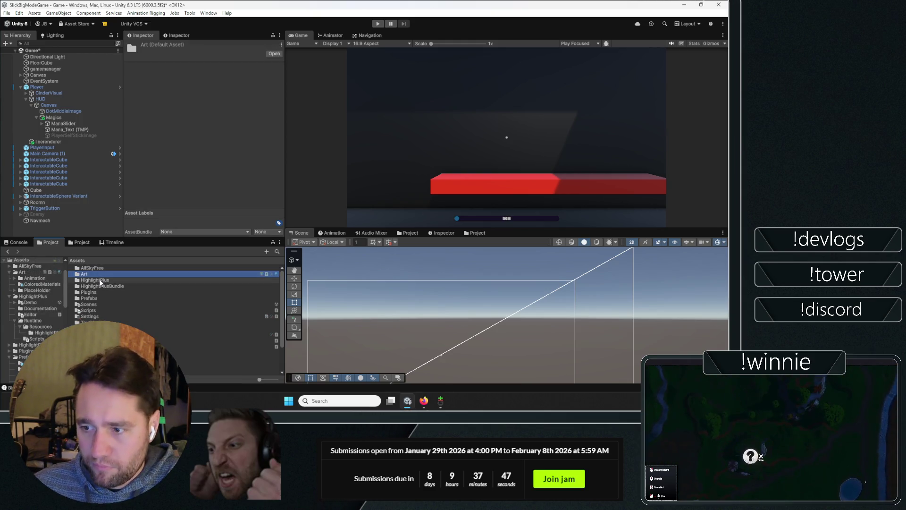
- Navigate to Assets > TextMesh Pro > Examples & Extras > Fonts > livingstone
left_click(94, 322)
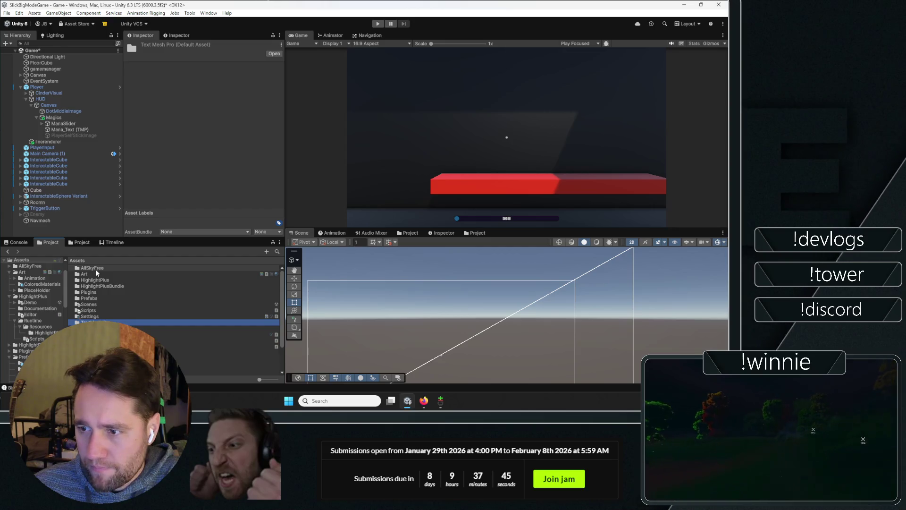
double_click(95, 323)
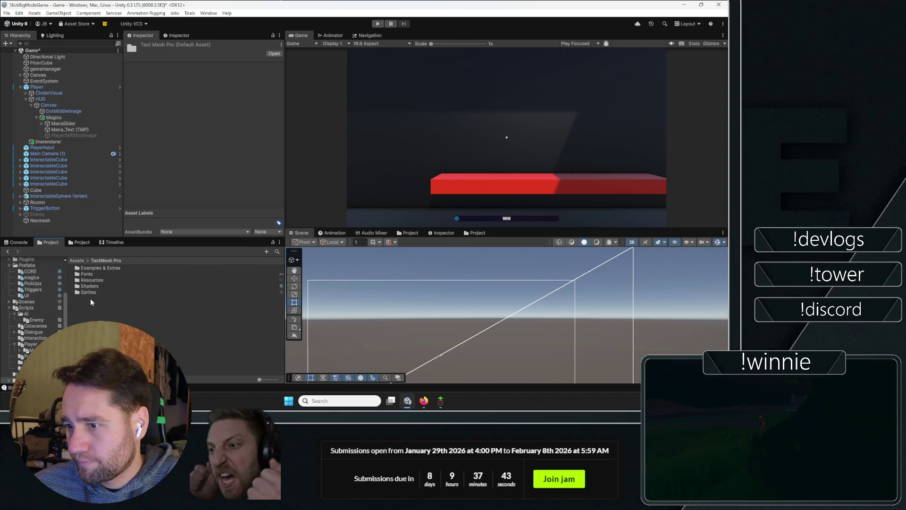
double_click(92, 268)
double_click(91, 268)
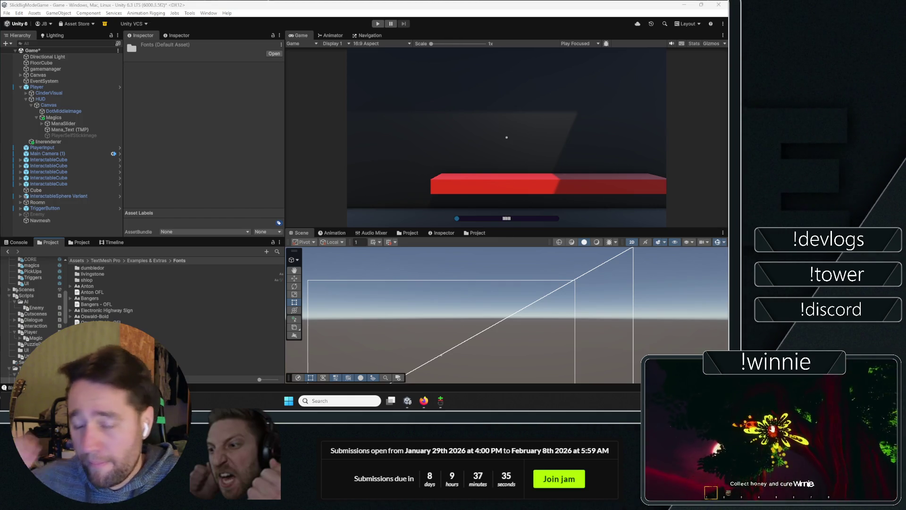
double_click(116, 273)
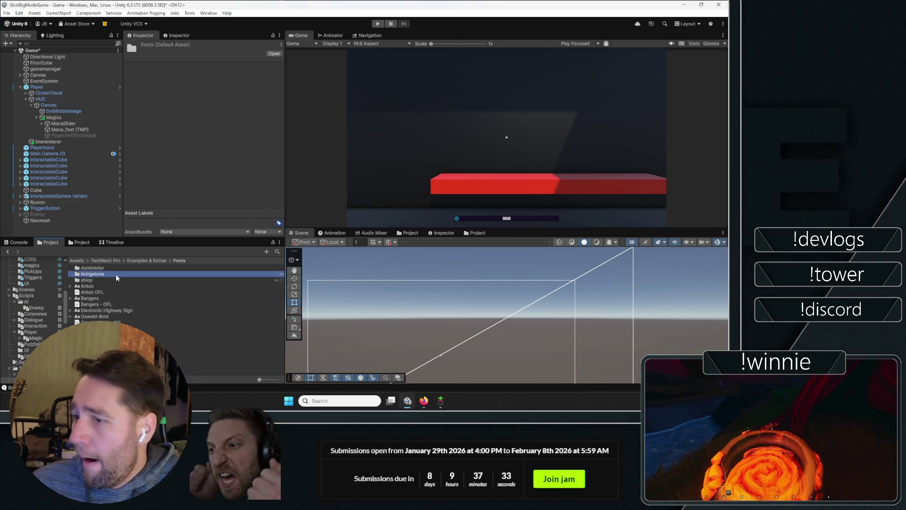
left_click(189, 13)
mouse_move(208, 12)
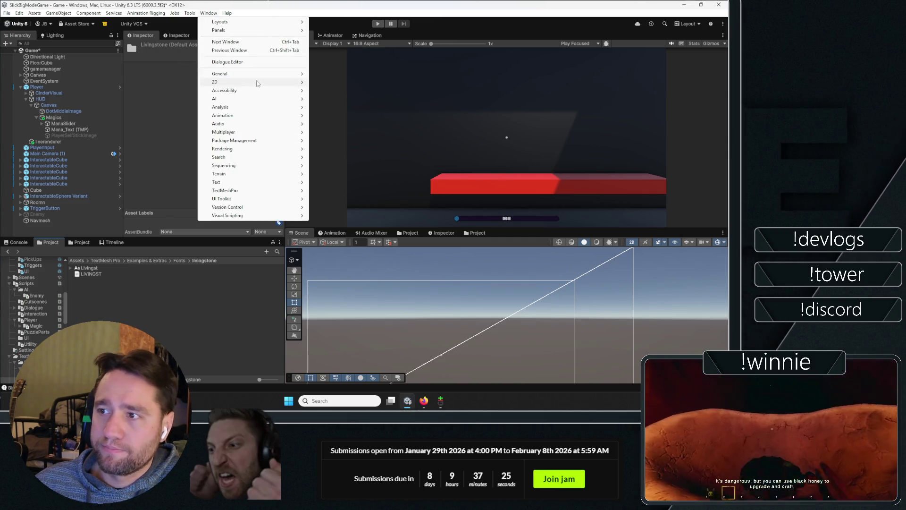
- Generate a font atlas from Livingst, save it as Livingst SDF, then select Mana_Text
mouse_move(292, 182)
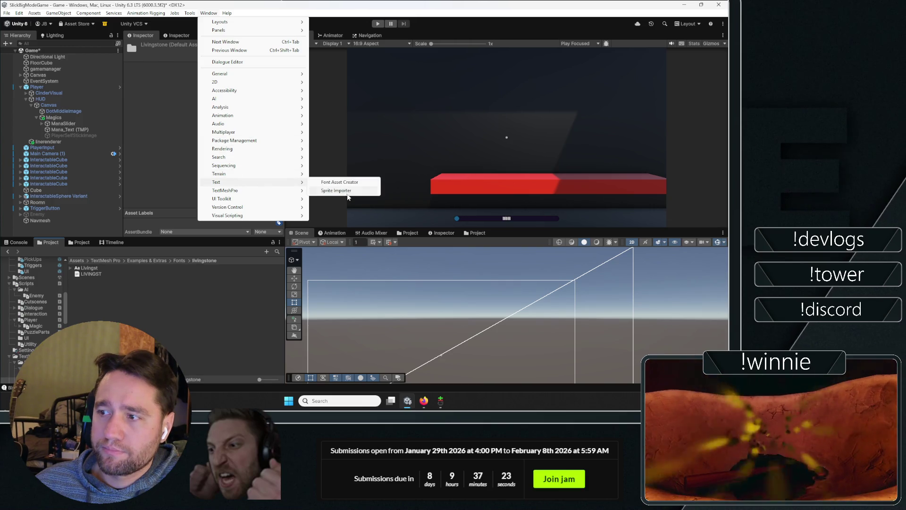
left_click(339, 182)
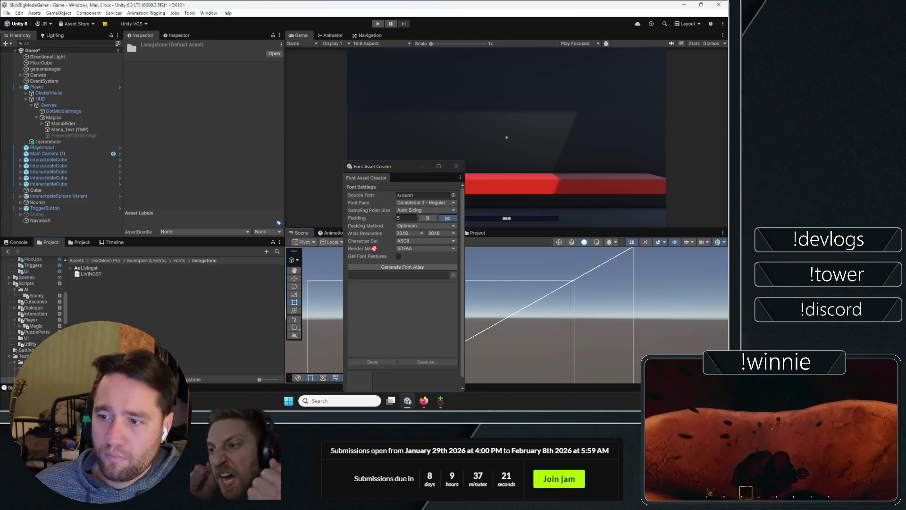
left_click(418, 196)
left_click_drag(408, 171, 372, 81)
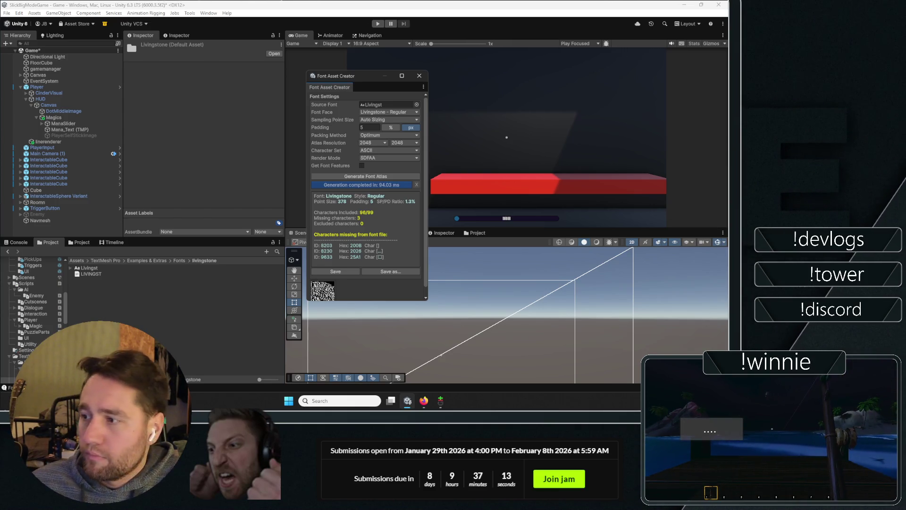
scroll(358, 245, "down", 1)
left_click(335, 262)
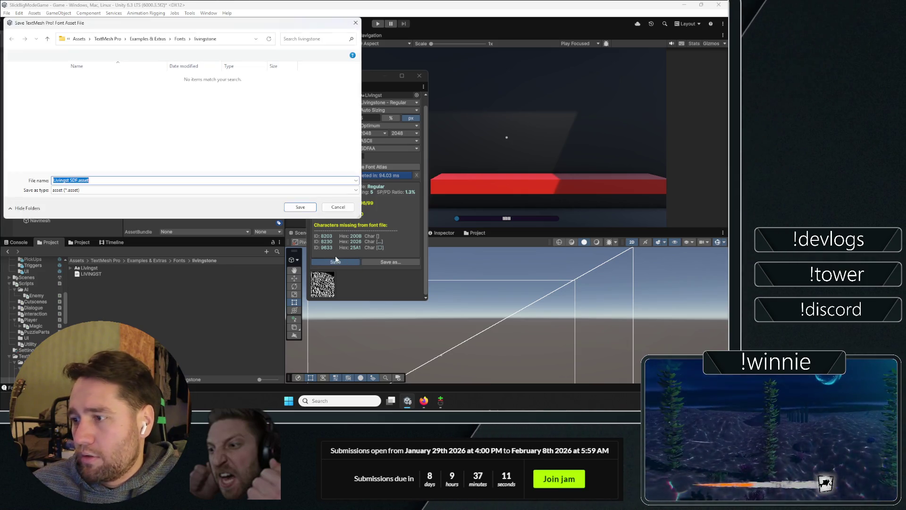
left_click(296, 208)
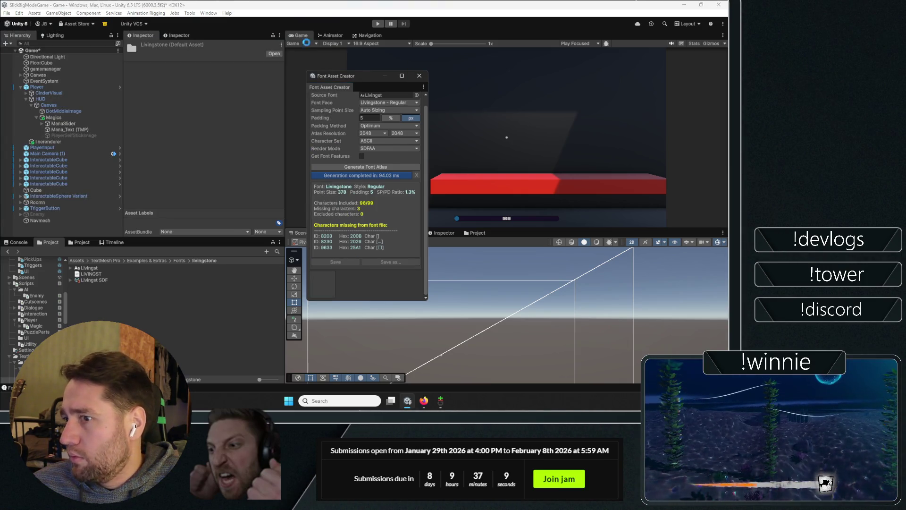
left_click(419, 75)
left_click(69, 130)
scroll(192, 169, "down", 5)
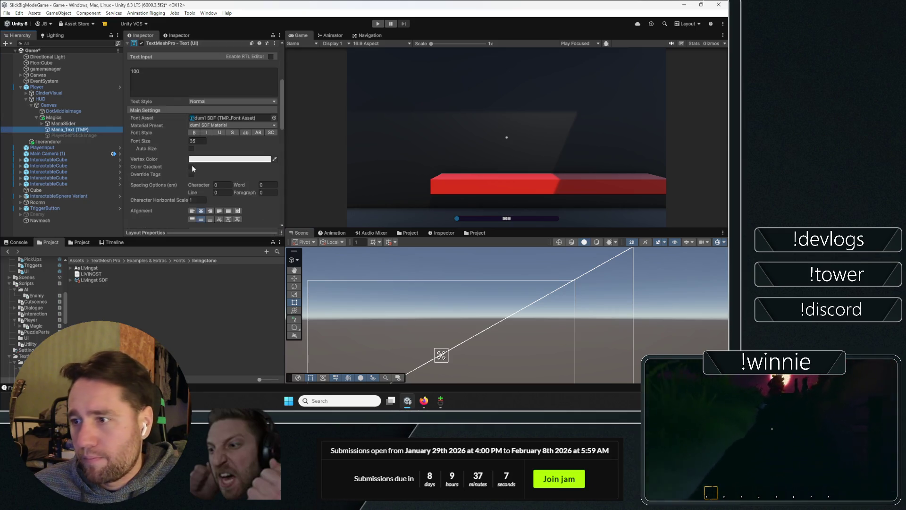
- Search the Font Asset picker for 'liv', then inspect the Livingst SDF asset's settings
left_click(274, 119)
type("liv")
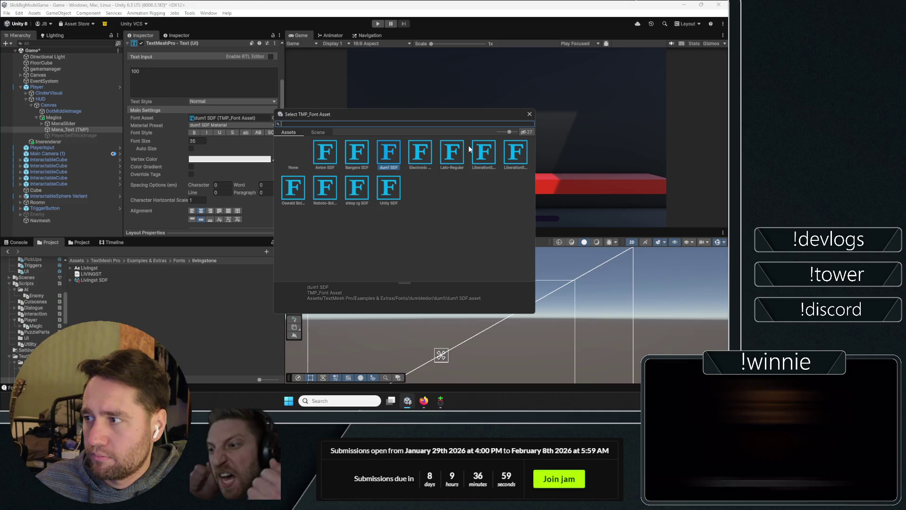
left_click(530, 116)
scroll(201, 134, "down", 2)
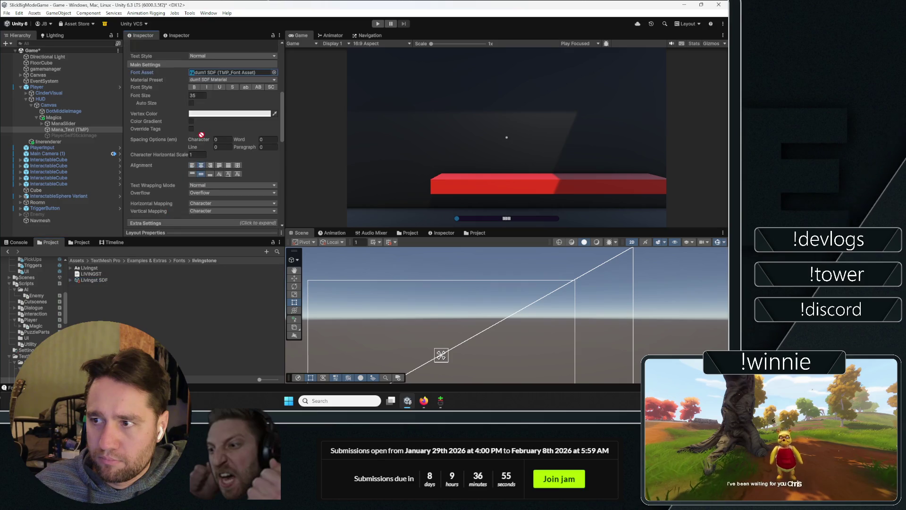
scroll(229, 74, "down", 1)
left_click(94, 280)
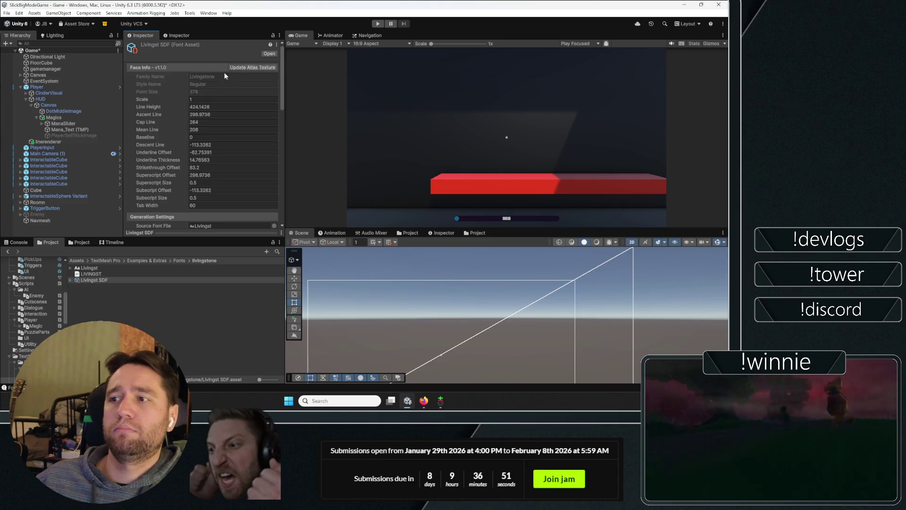
scroll(224, 72, "down", 2)
left_click(191, 13)
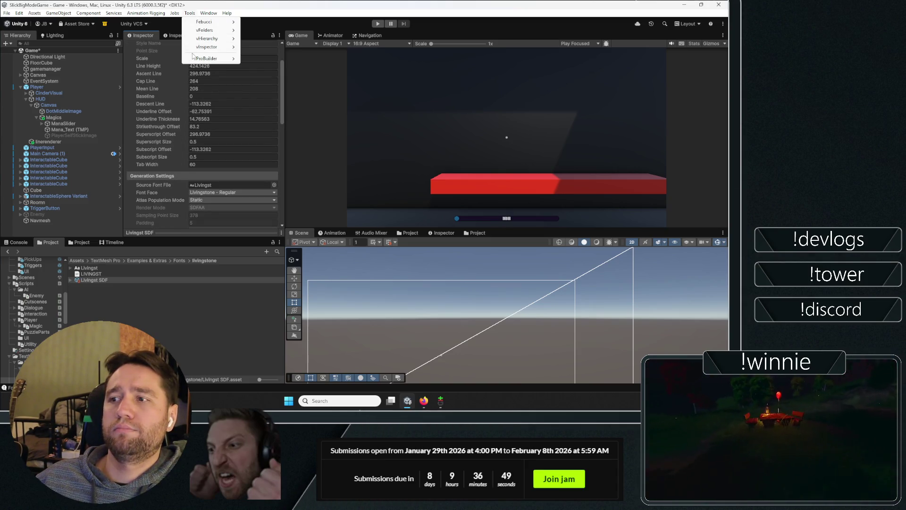
- Resave the font asset over the existing Livingst SDF.asset and select Mana_Text
mouse_move(236, 191)
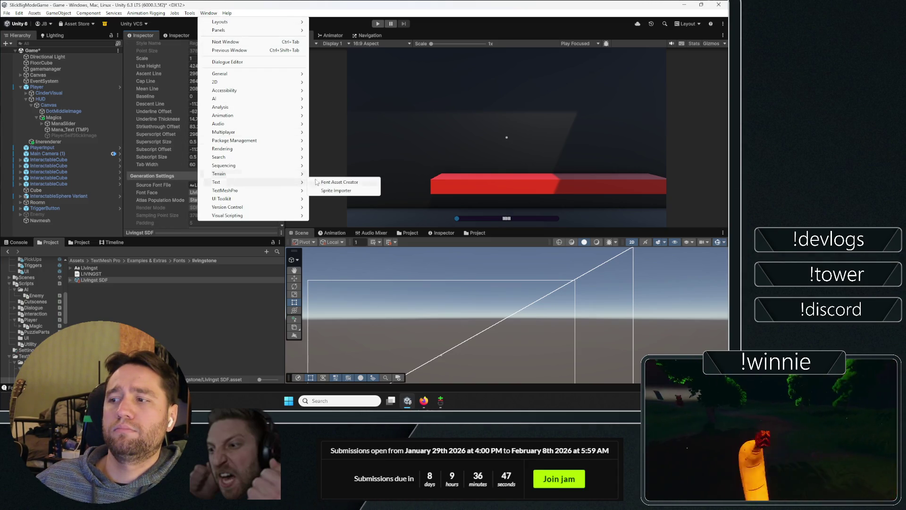
left_click(321, 180)
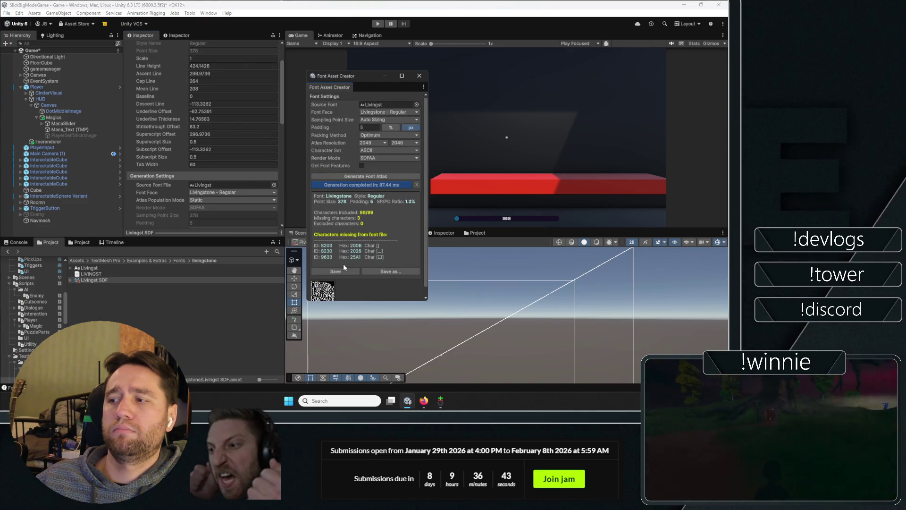
scroll(358, 198, "down", 1)
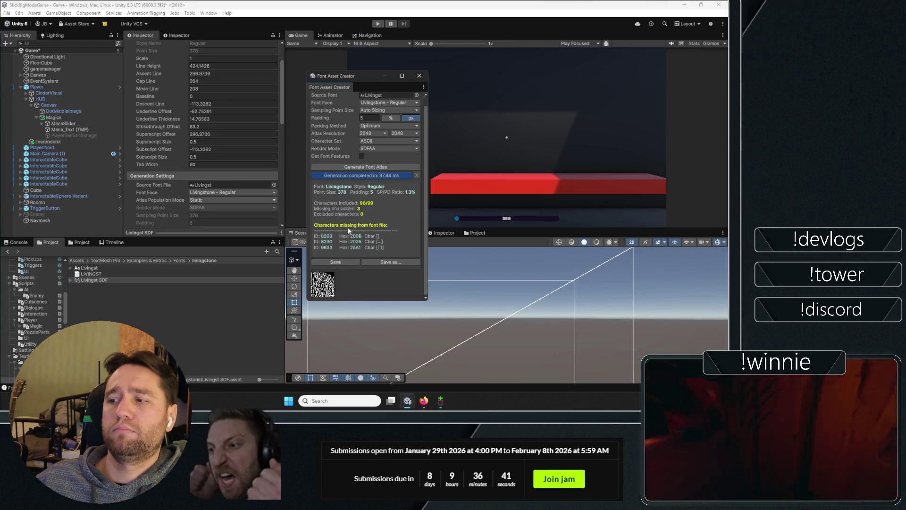
left_click(344, 262)
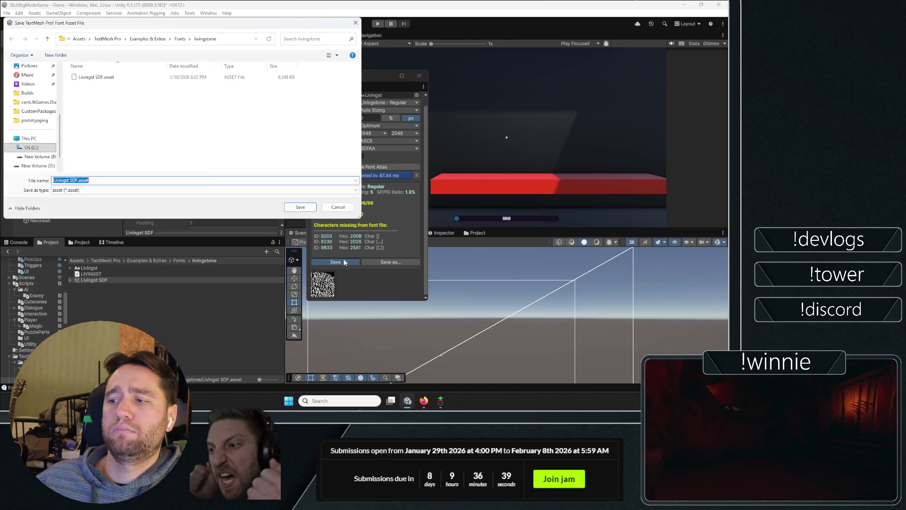
left_click(300, 207)
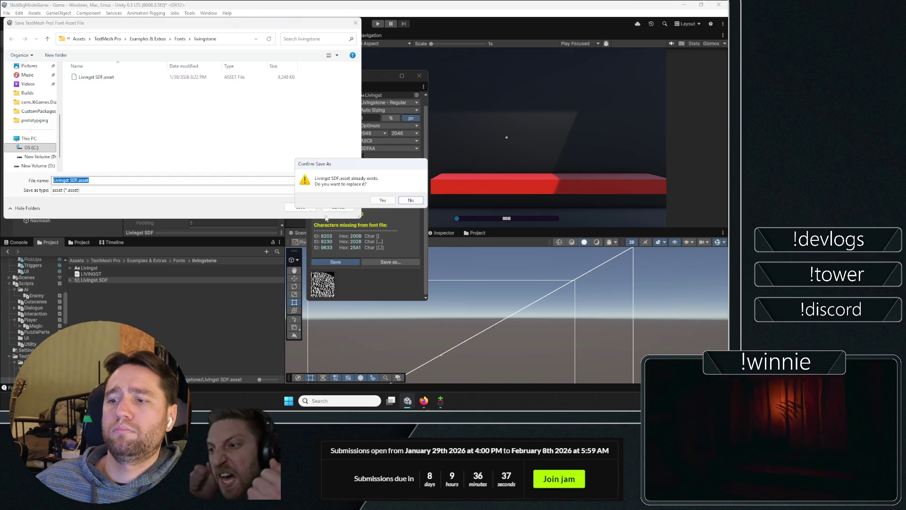
left_click(381, 201)
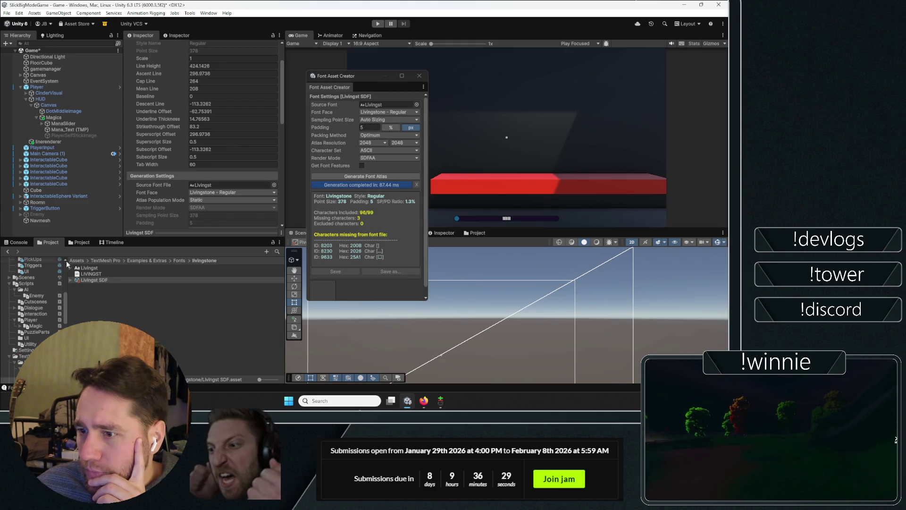
left_click(142, 308)
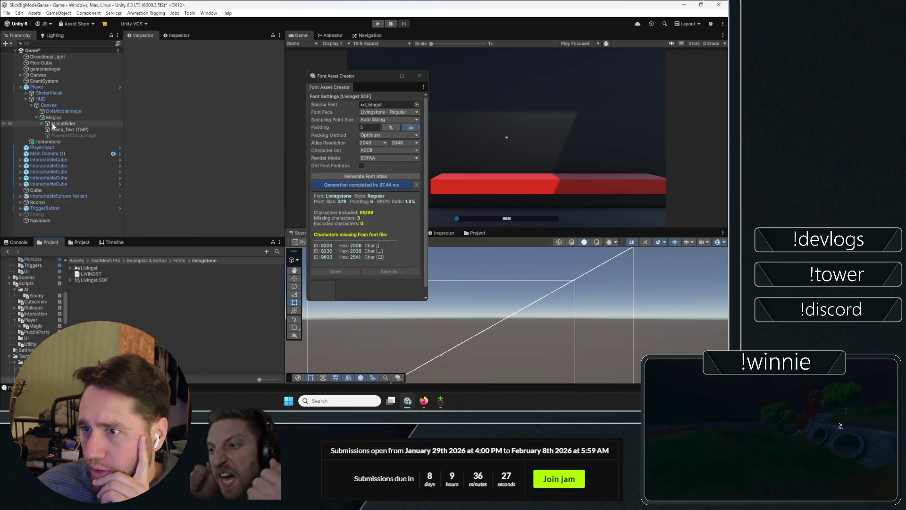
left_click(66, 128)
scroll(186, 185, "down", 5)
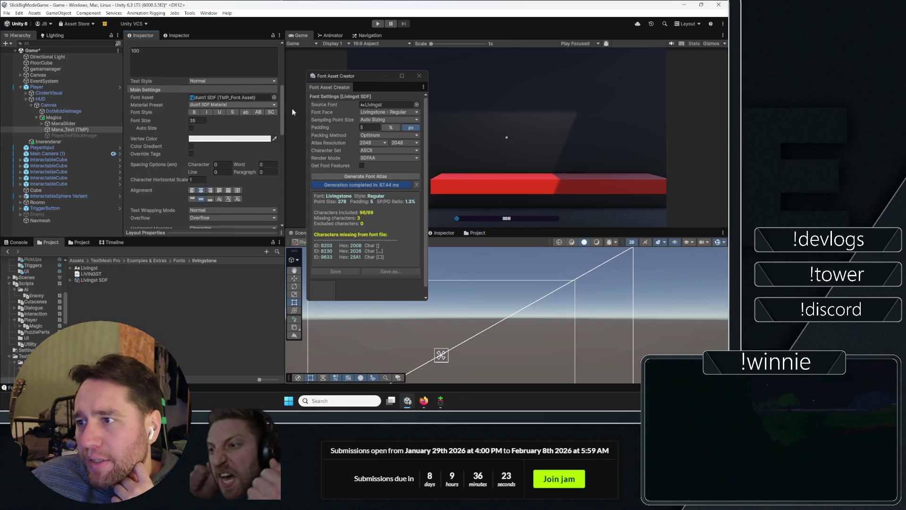
left_click(419, 75)
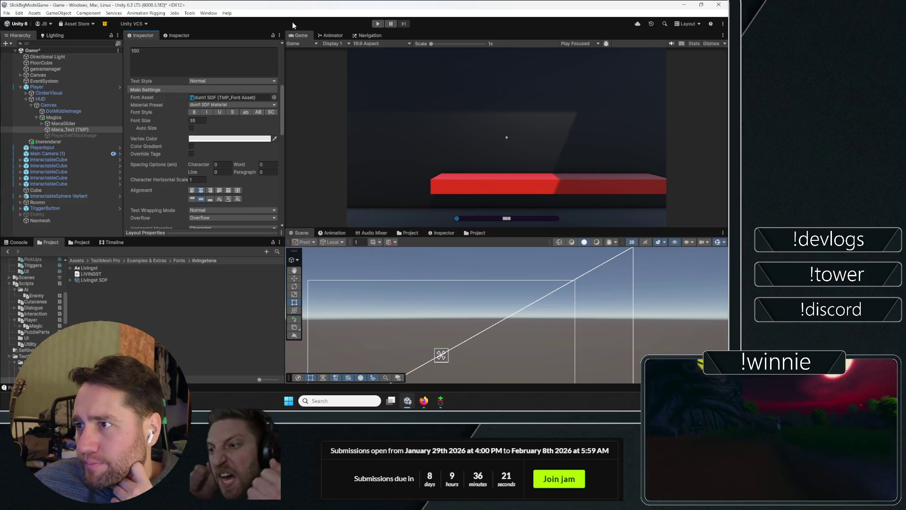
- Regenerate the Livingstone atlas, replace Livingst SDF.asset, and assign it as Mana_Text's font
left_click(208, 13)
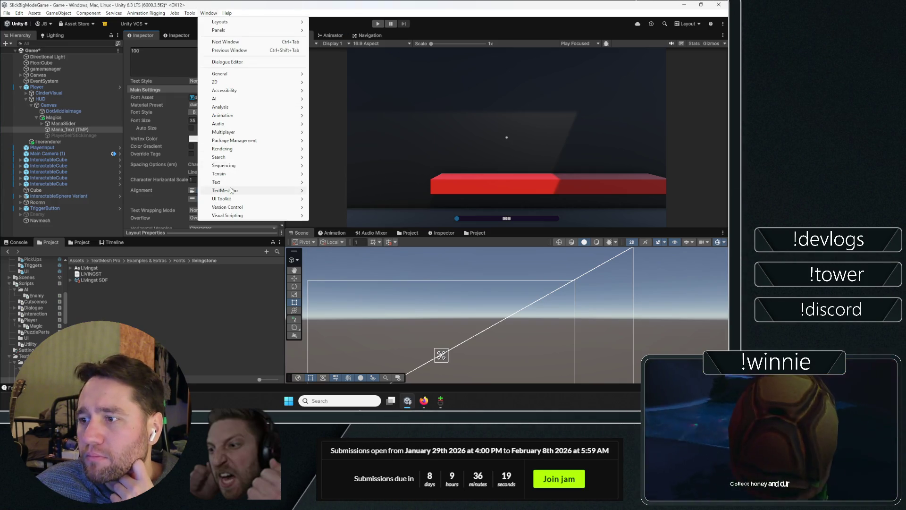
mouse_move(231, 190)
left_click(312, 187)
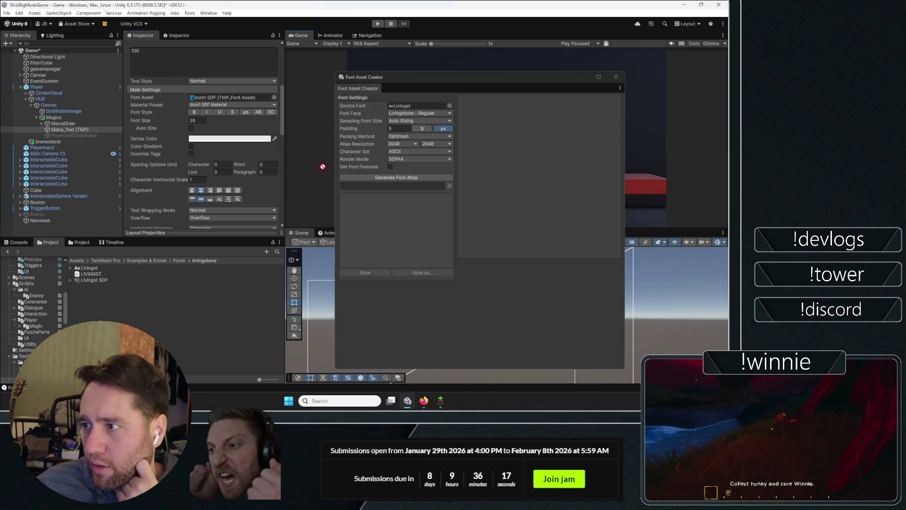
left_click(398, 178)
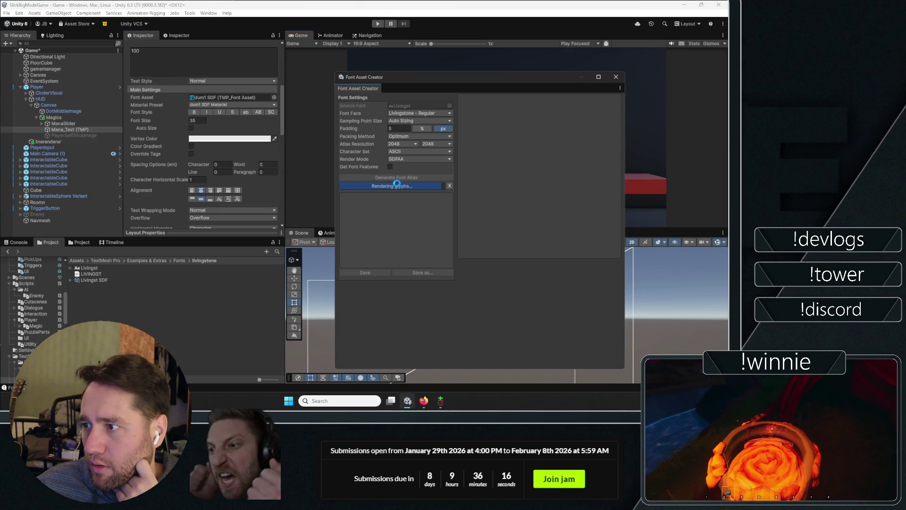
left_click(371, 273)
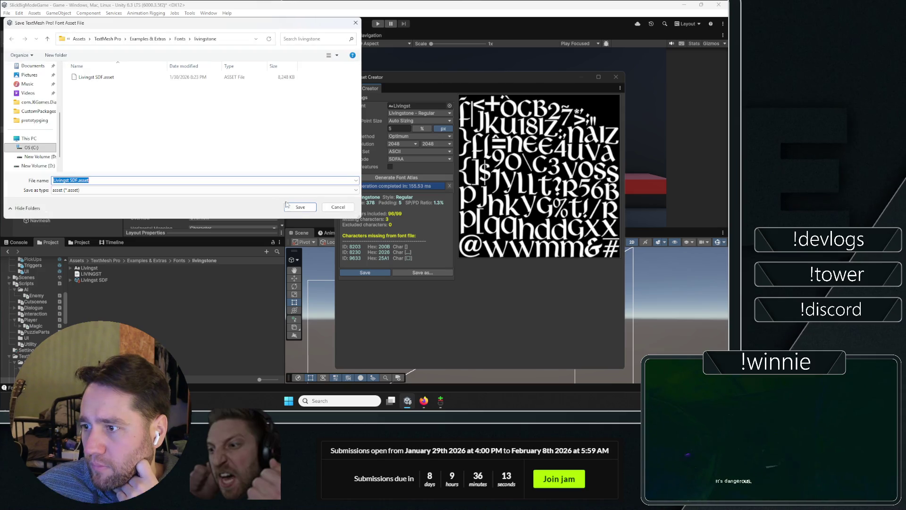
left_click(300, 207)
left_click(382, 199)
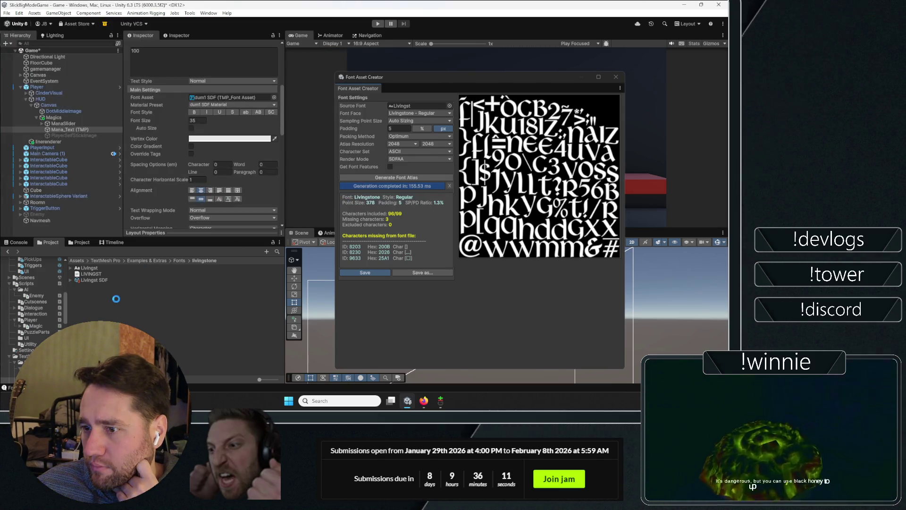
left_click_drag(205, 180, 219, 100)
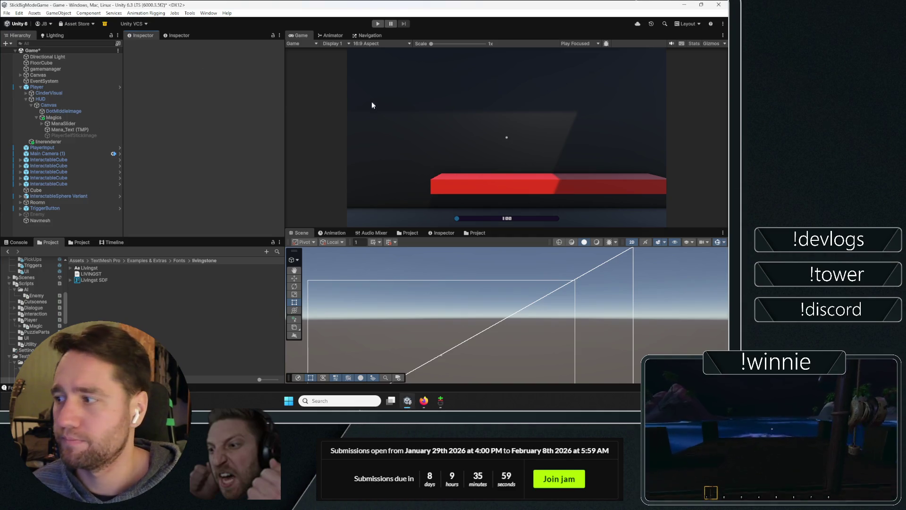
- Maximize the Game view and enter play mode to check the restyled mana counter
double_click(297, 35)
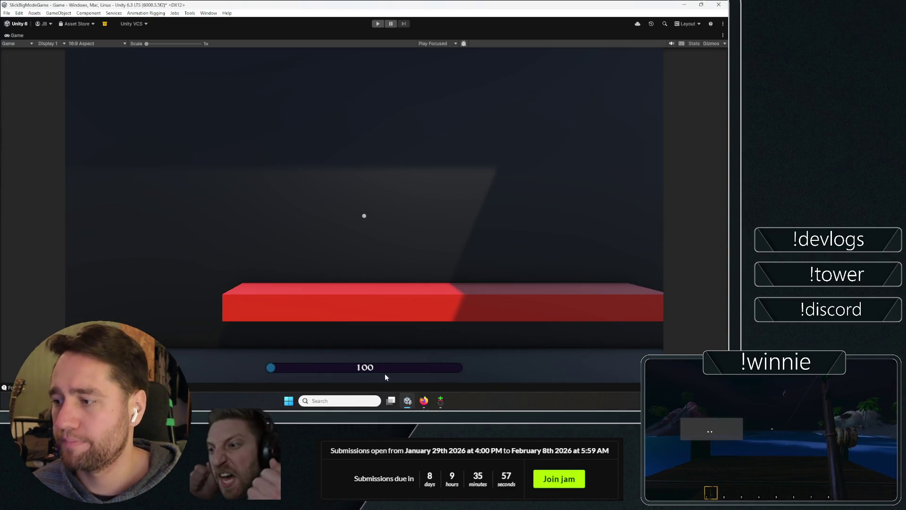
left_click(378, 24)
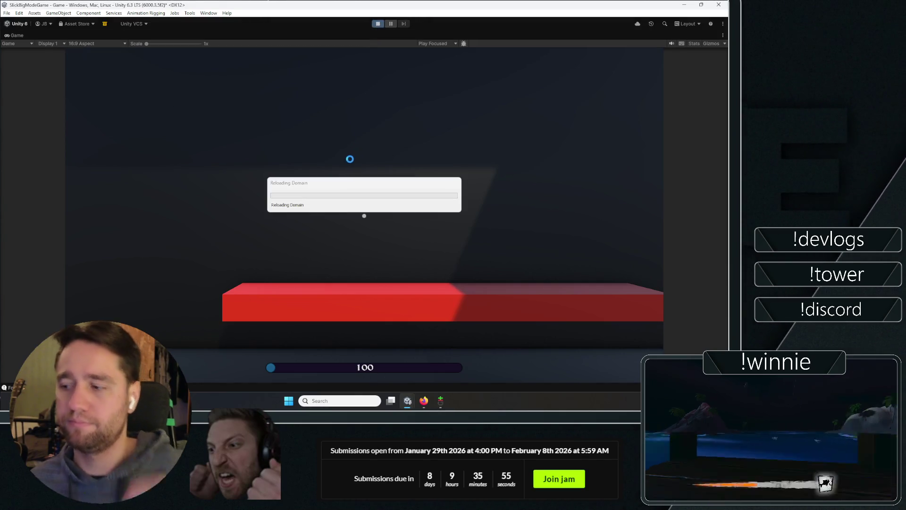
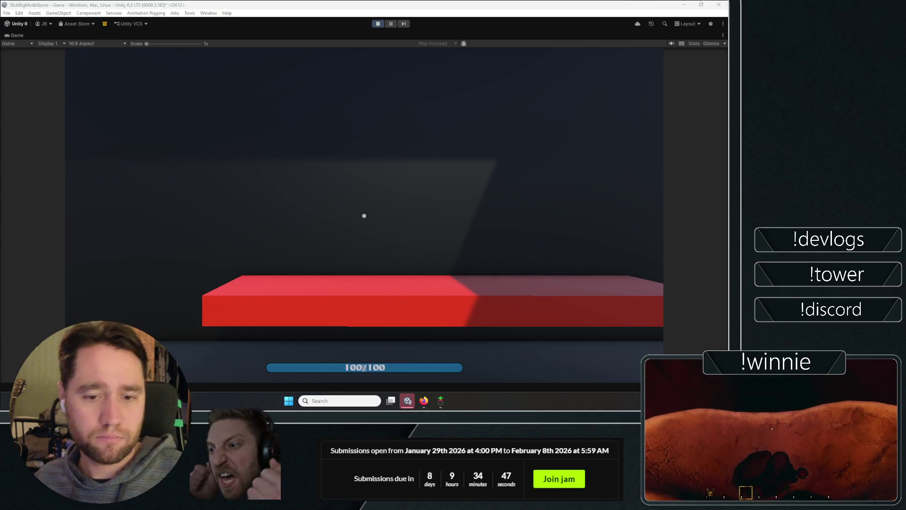
- Take first-person control, then grab, throw and drop cubes and the large blue sphere
left_click(272, 116)
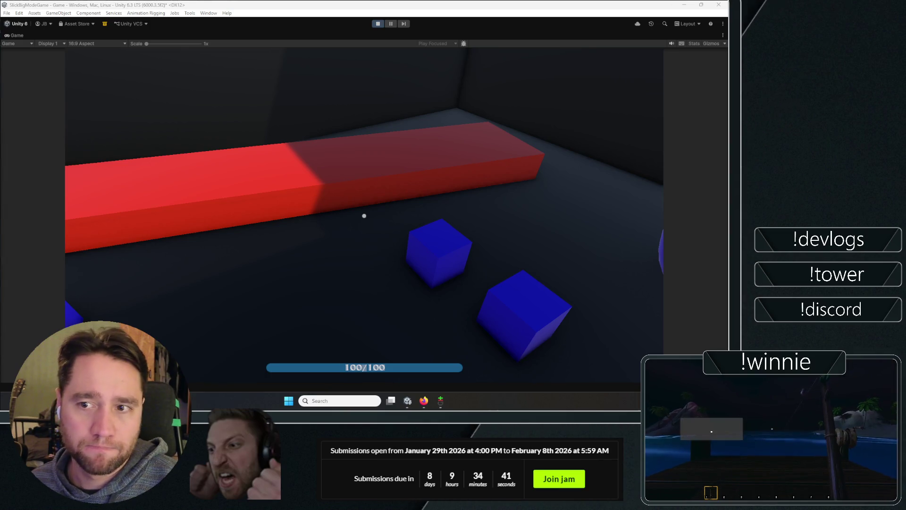
left_click(275, 147)
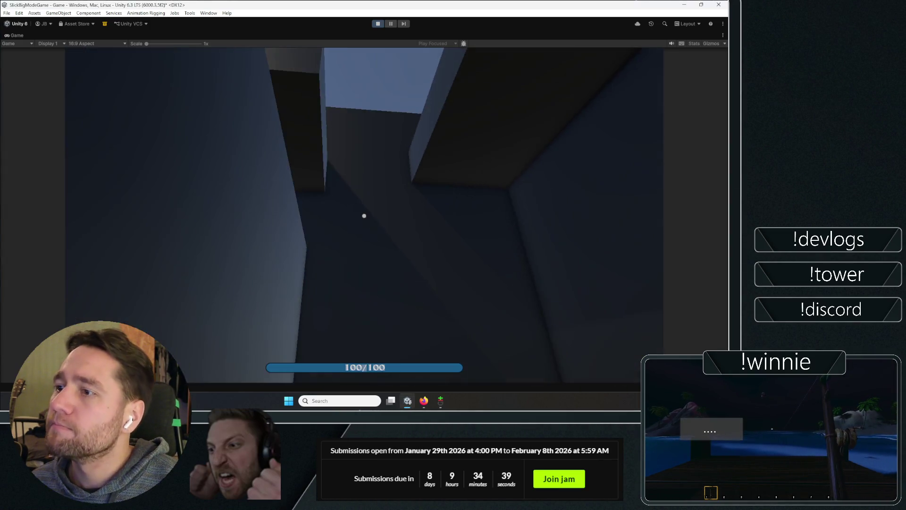
mouse_move(364, 216)
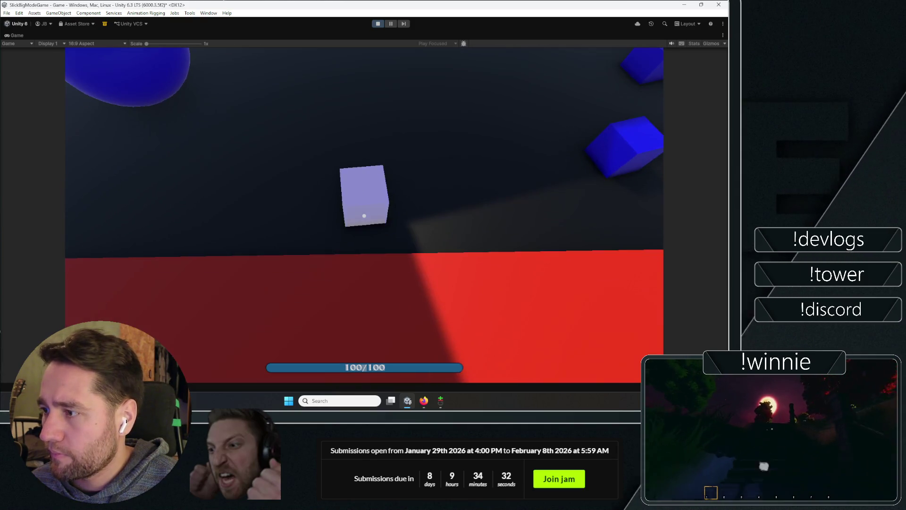
left_click(364, 216)
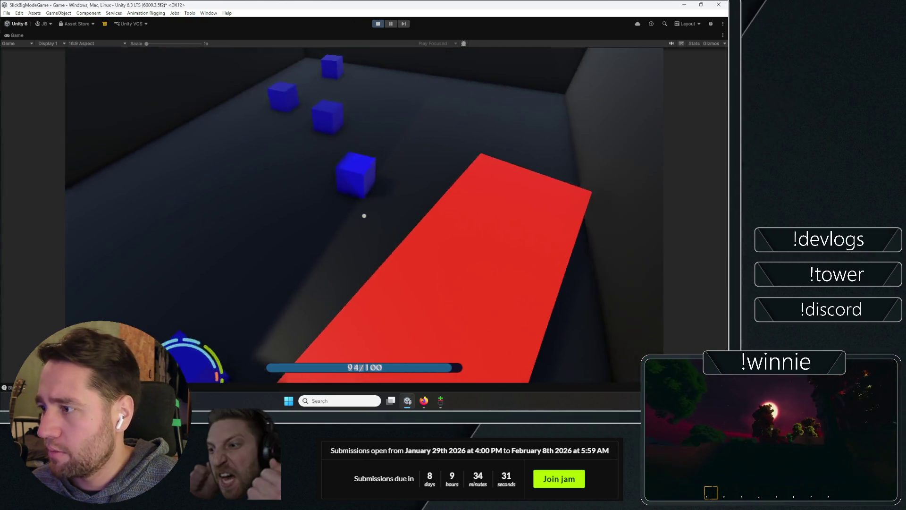
left_click(364, 216)
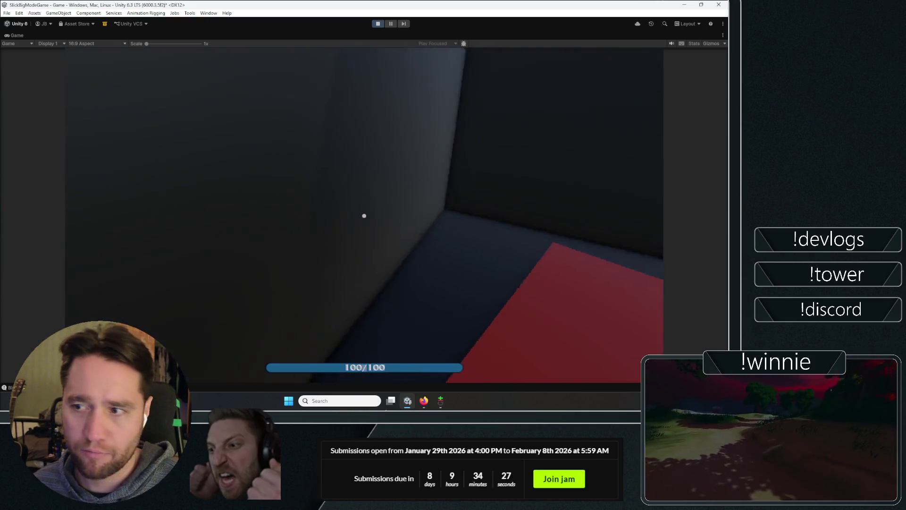
left_click(364, 216)
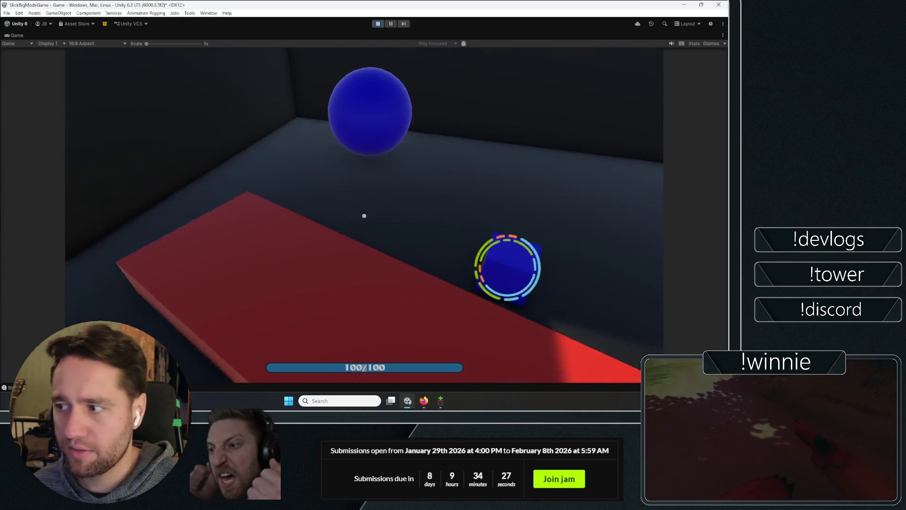
left_click(364, 216)
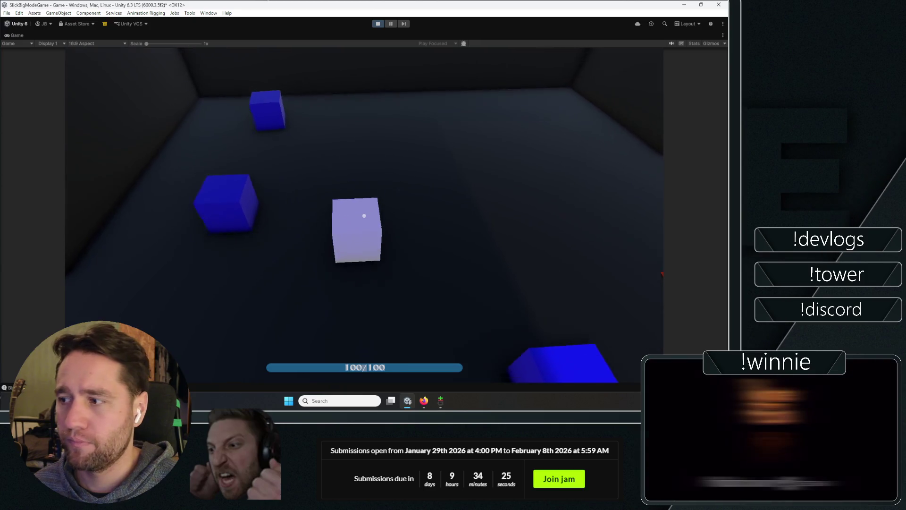
left_click(364, 216)
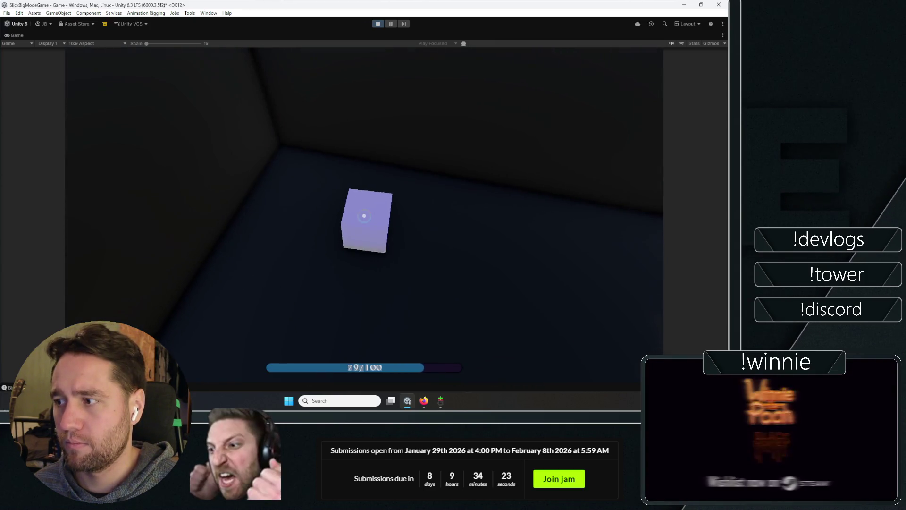
left_click(364, 216)
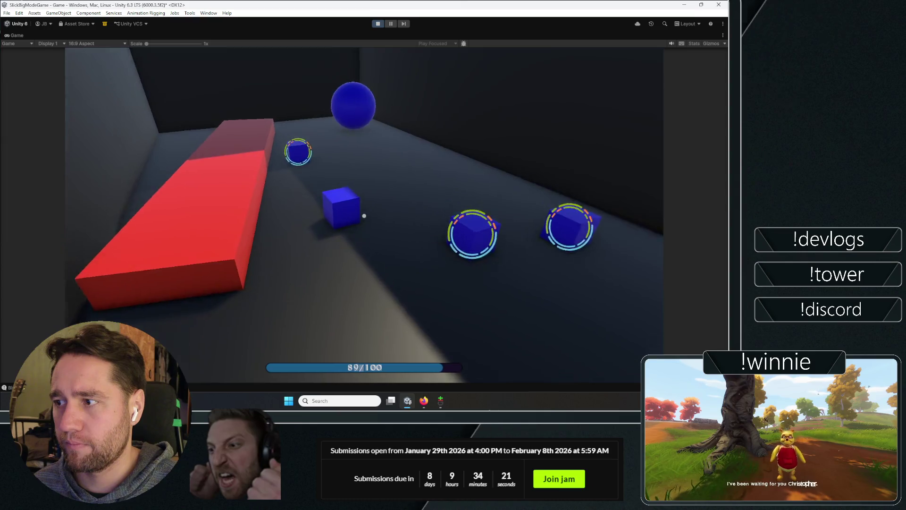
- Walk toward the objects, grab and launch more blue cubes, then stop the game
key("w")
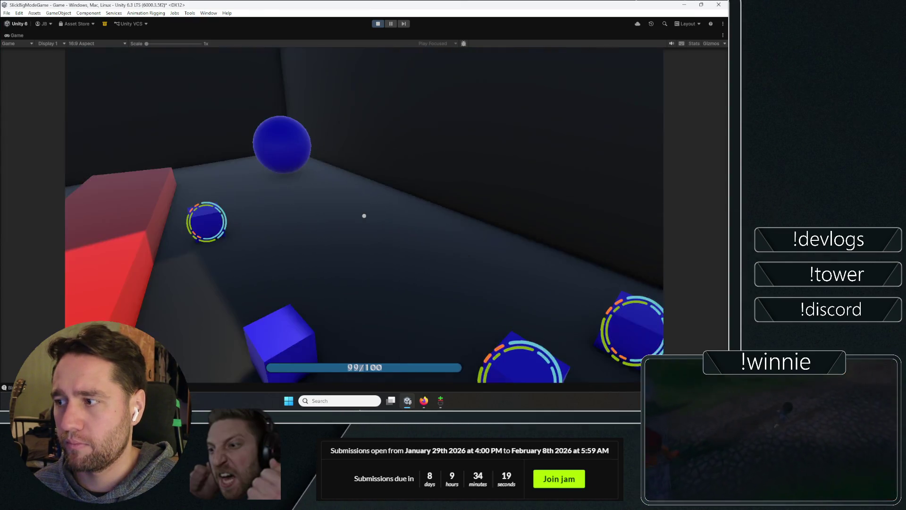
left_click(364, 216)
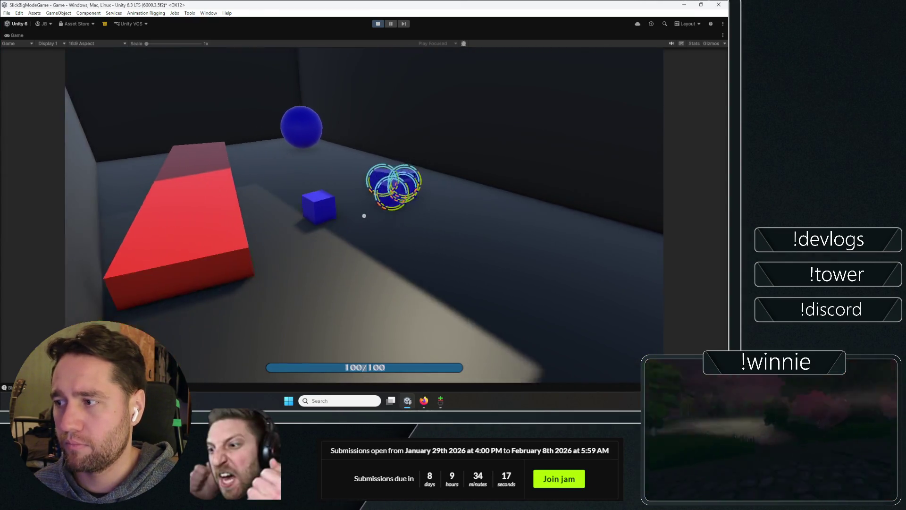
left_click(364, 216)
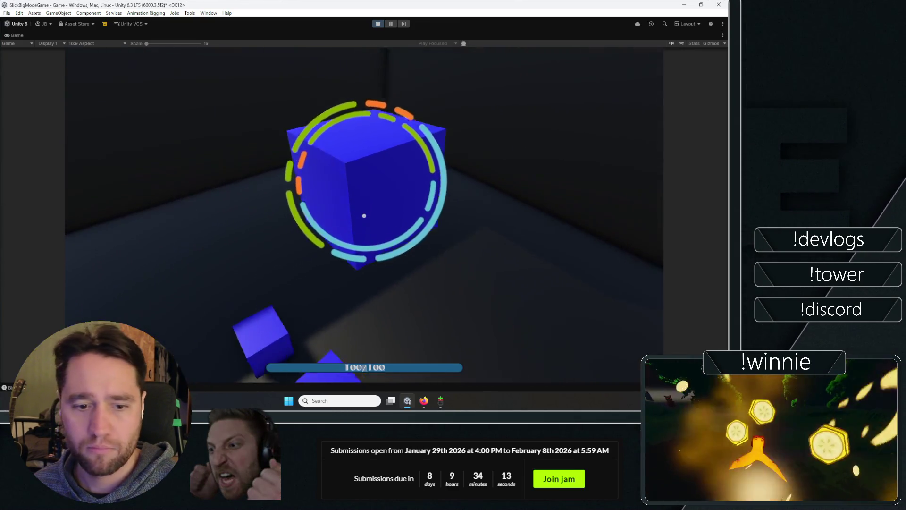
left_click(364, 216)
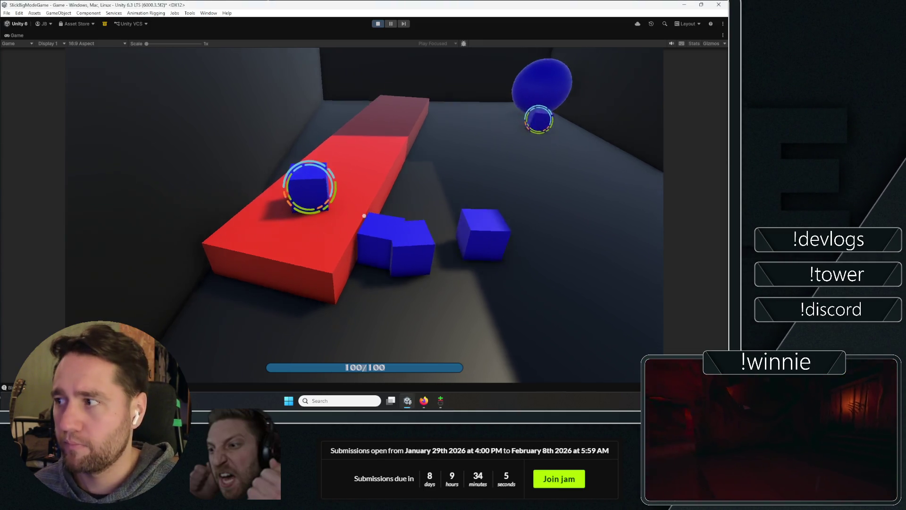
left_click(364, 216)
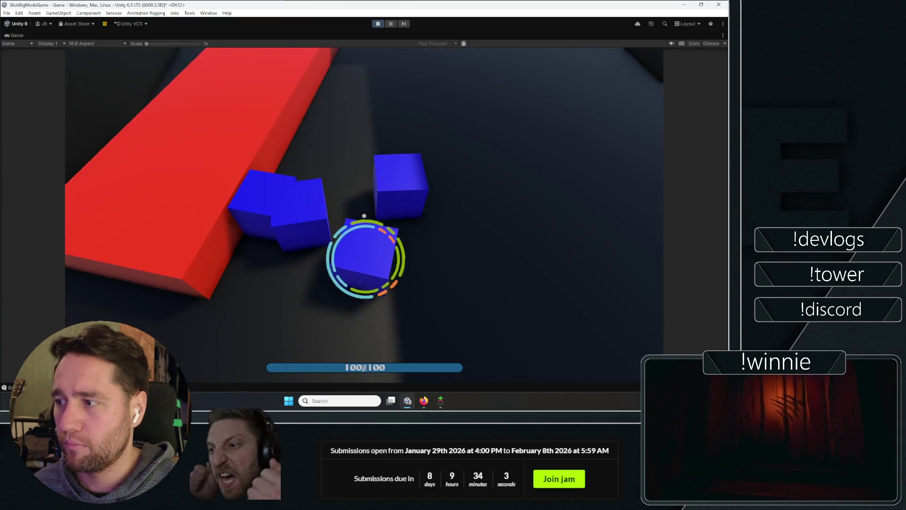
left_click(364, 216)
left_click(364, 215)
left_click(364, 215)
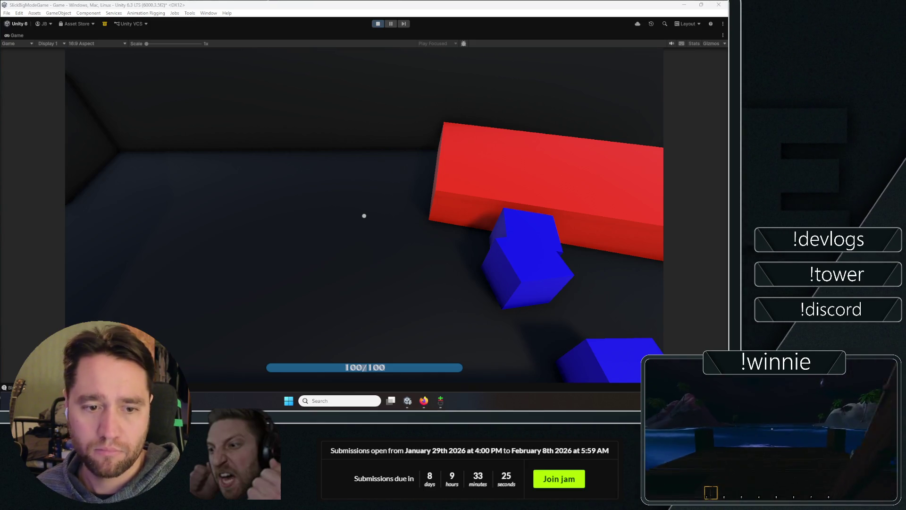
left_click(364, 215)
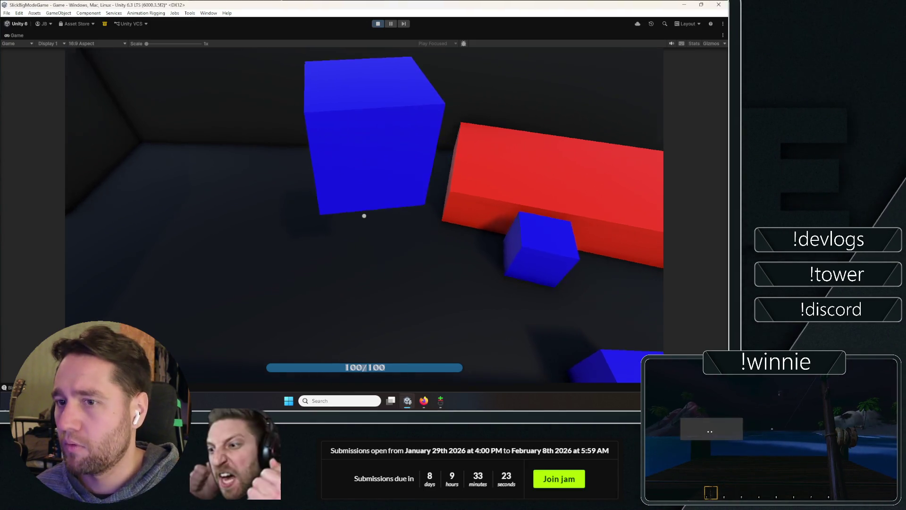
left_click(364, 216)
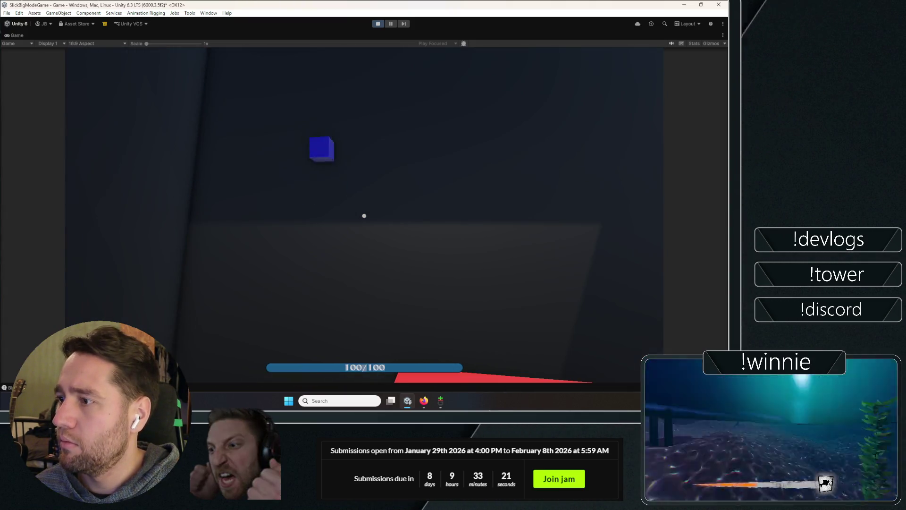
left_click(364, 216)
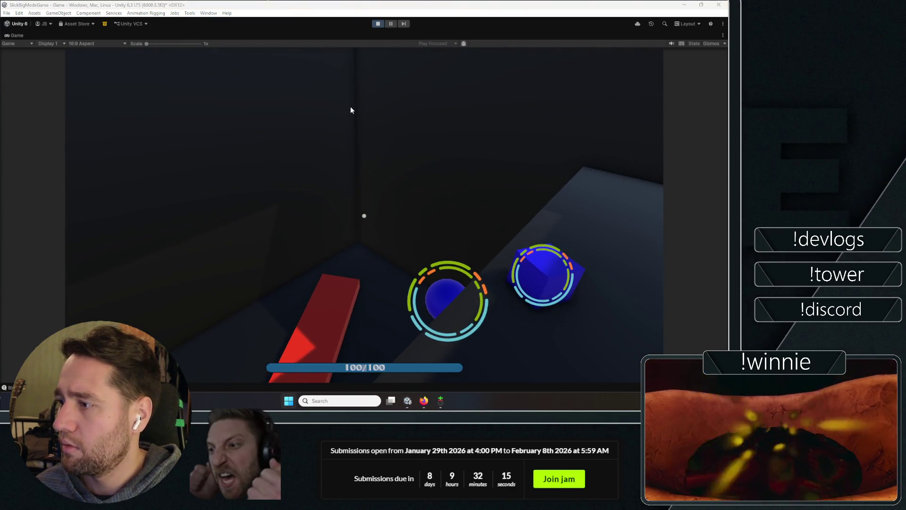
left_click(379, 25)
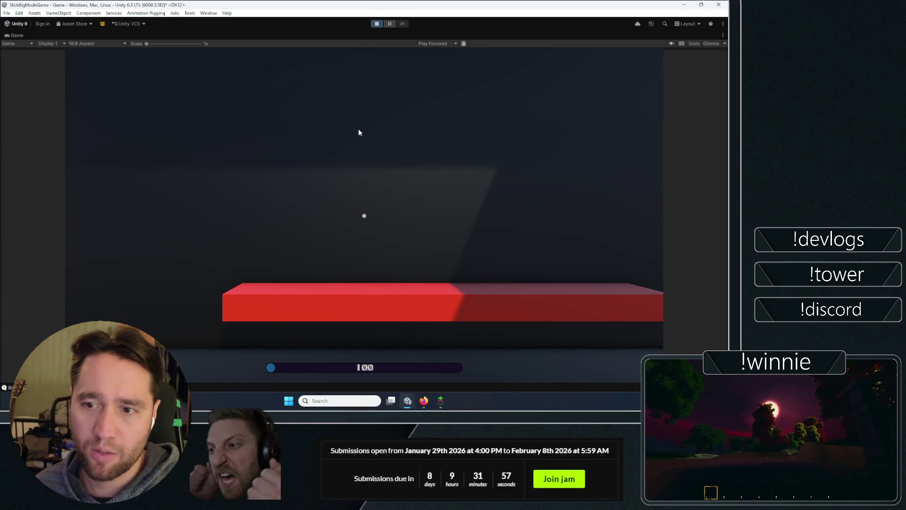
left_click(396, 180)
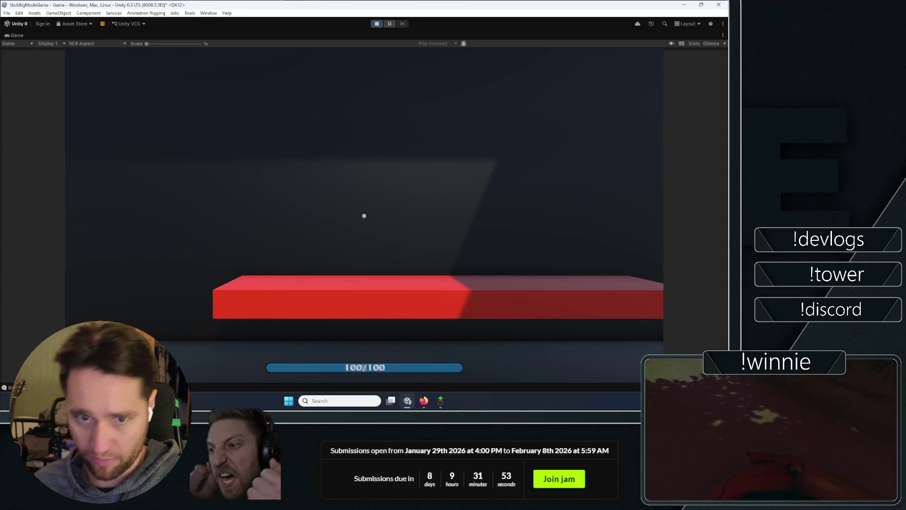
mouse_move(364, 216)
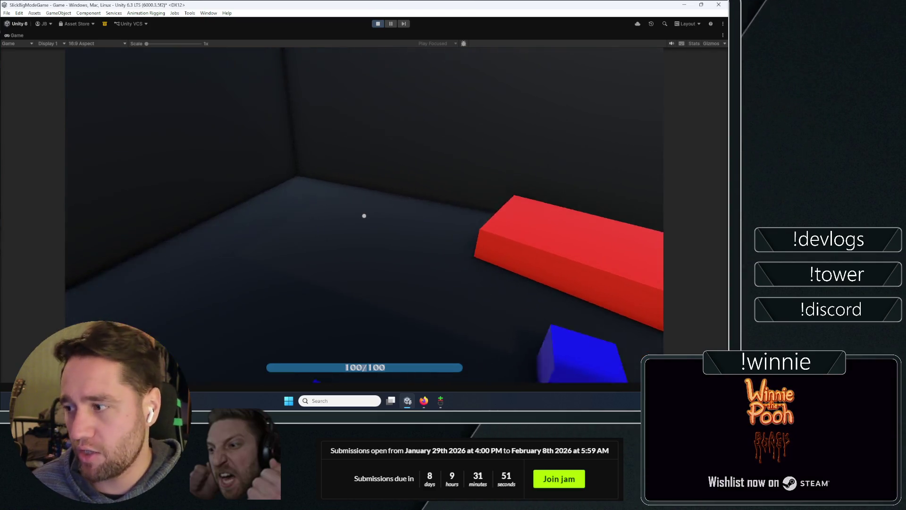
left_click(363, 216)
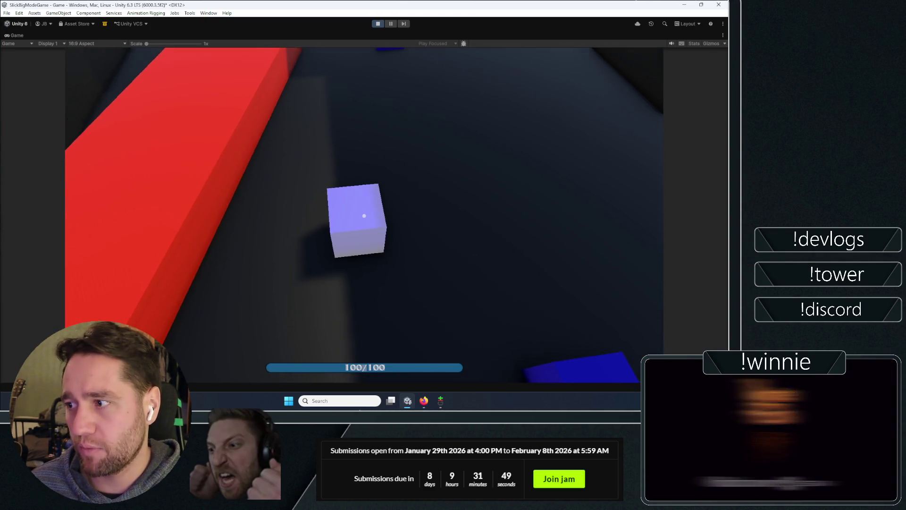
left_click(364, 216)
left_click(364, 215)
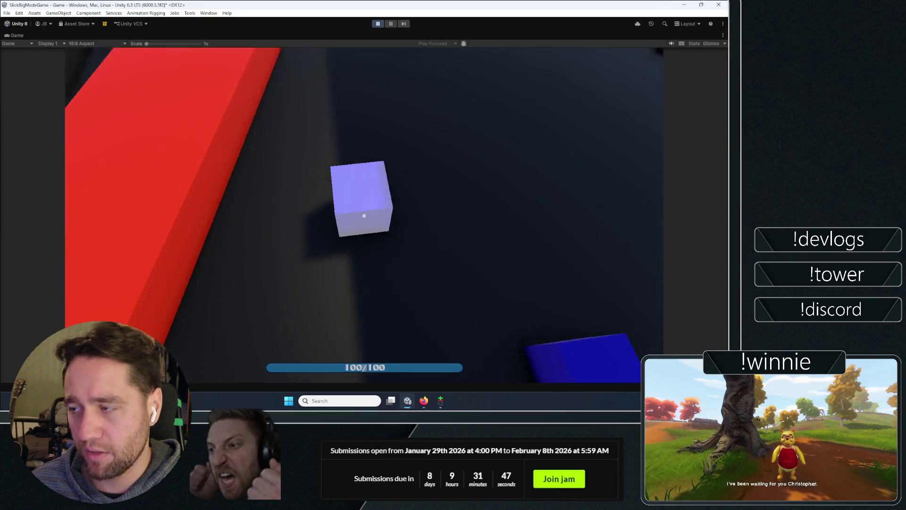
left_click(364, 216)
left_click(364, 216)
left_click(364, 215)
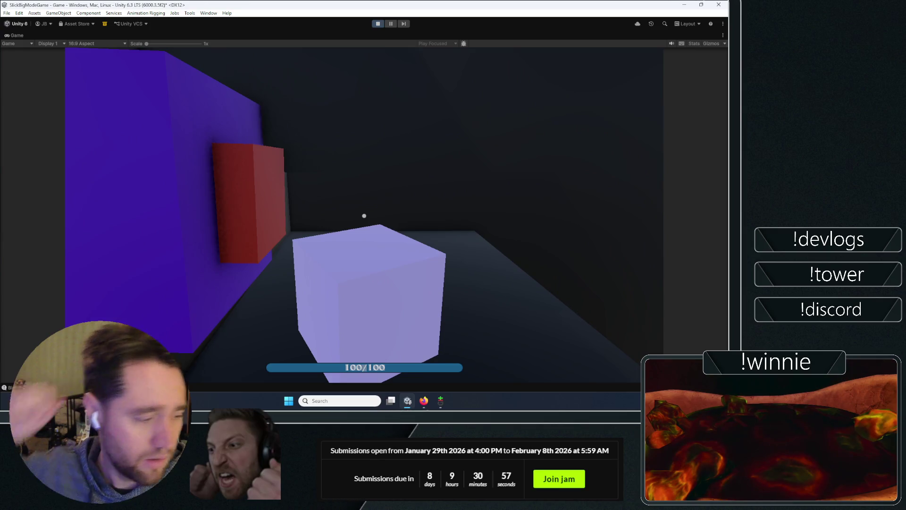
left_click(364, 216)
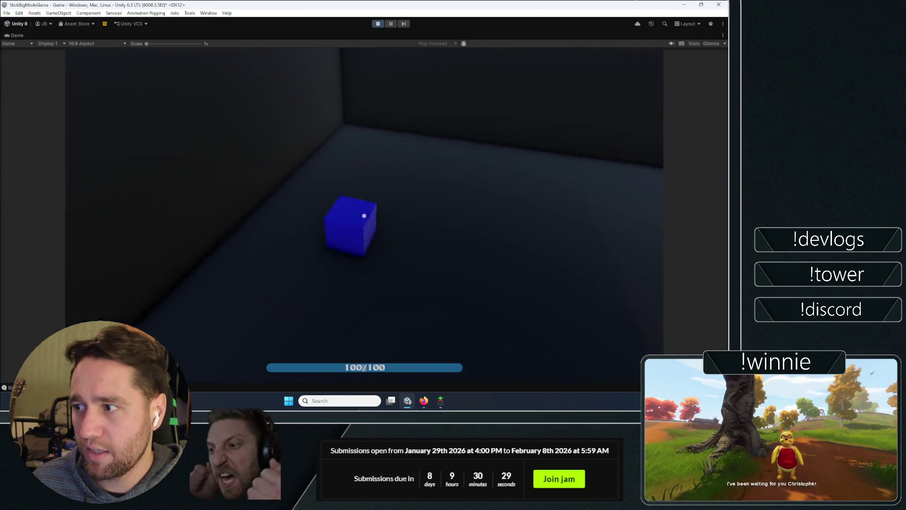
left_click(364, 216)
left_click(364, 216)
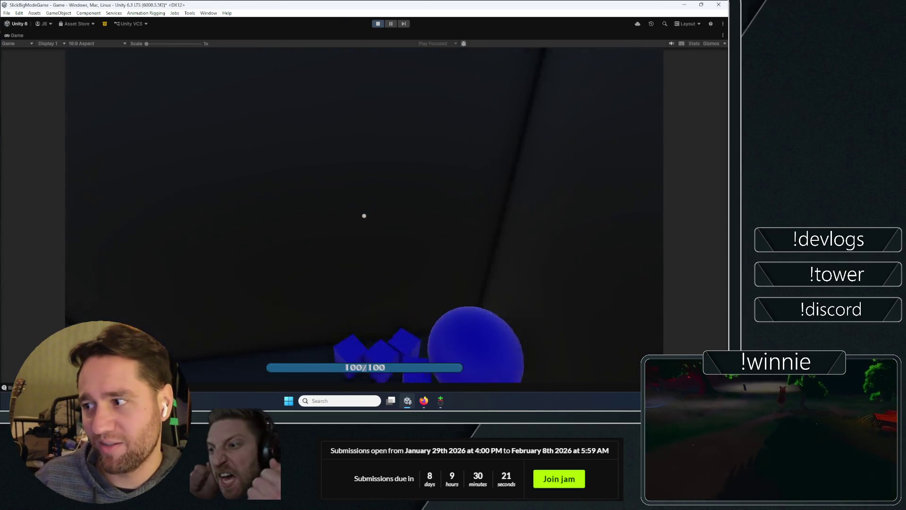
left_click(364, 216)
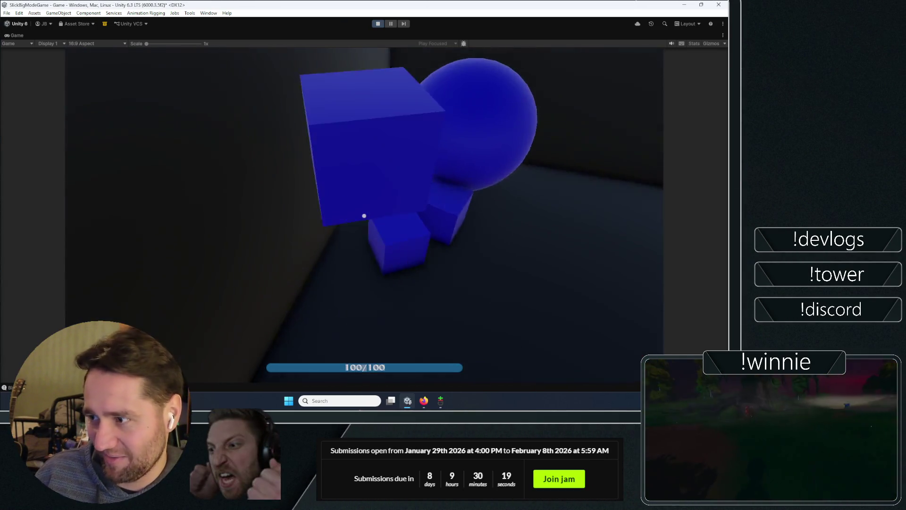
left_click(364, 215)
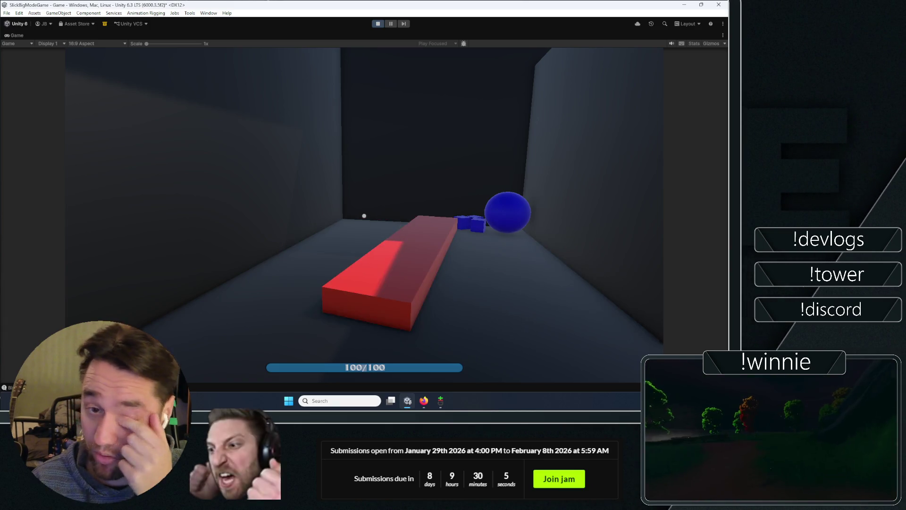
- Walk forward along the red beam and grab blue cubes, draining the blue bar
key("w")
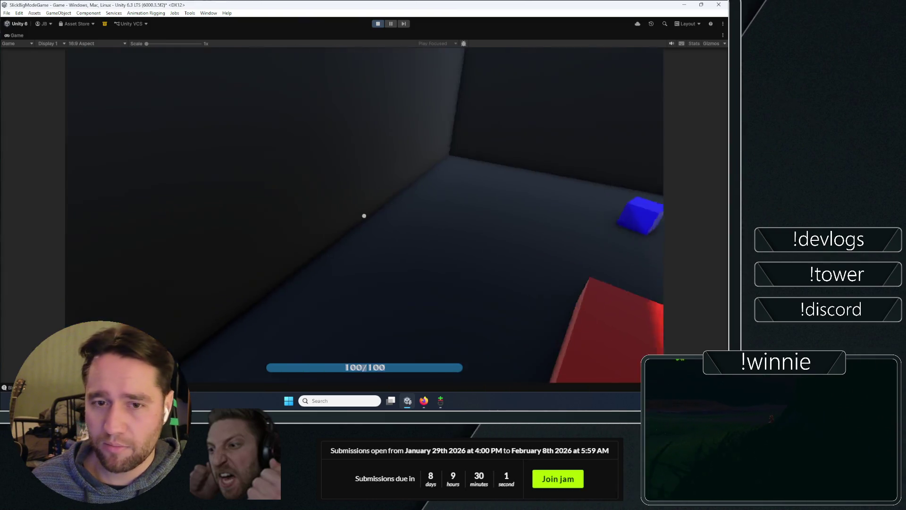
key("w")
left_click(364, 215)
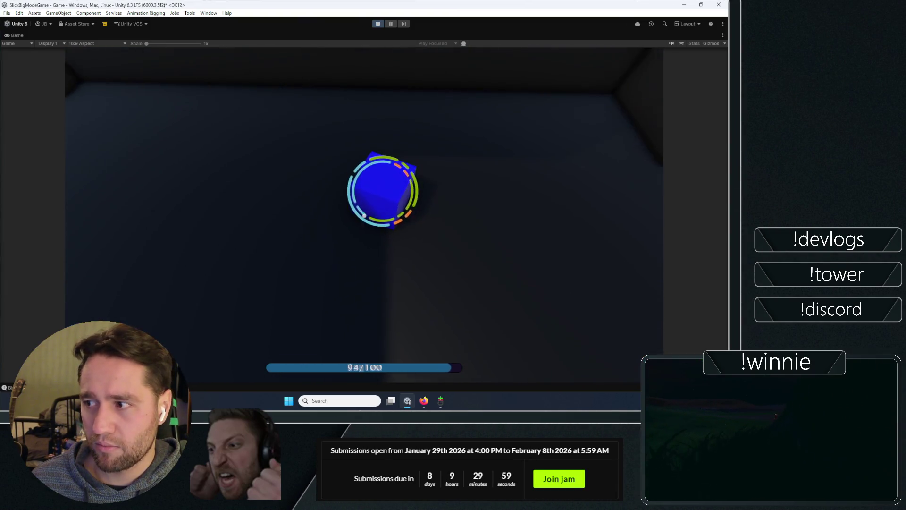
key("w")
left_click(364, 216)
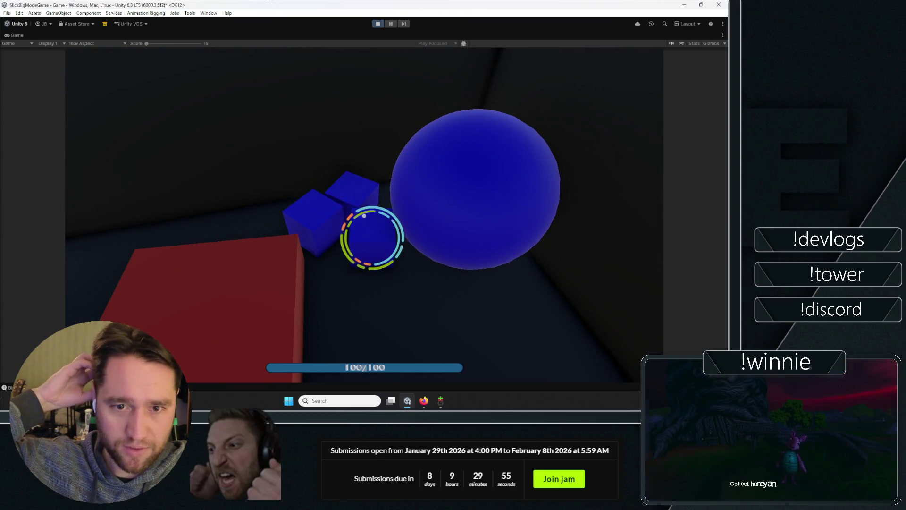
mouse_move(364, 216)
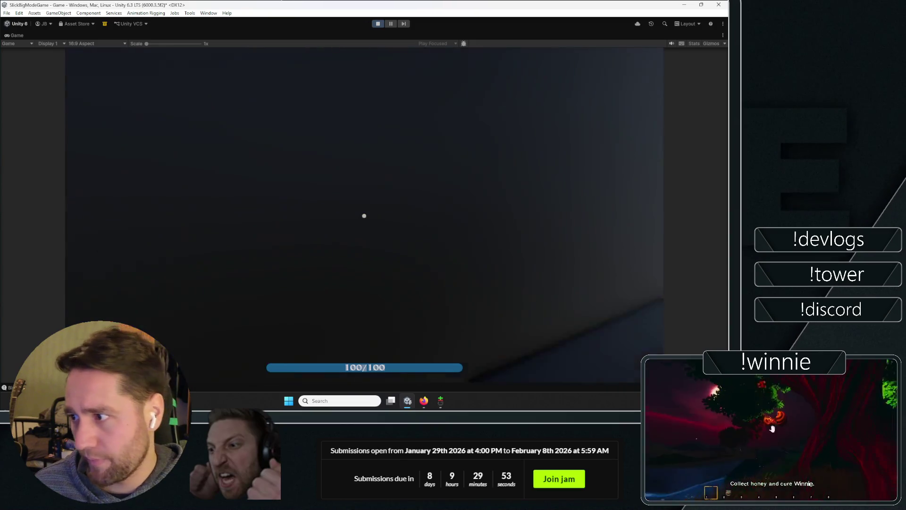
left_click(363, 215)
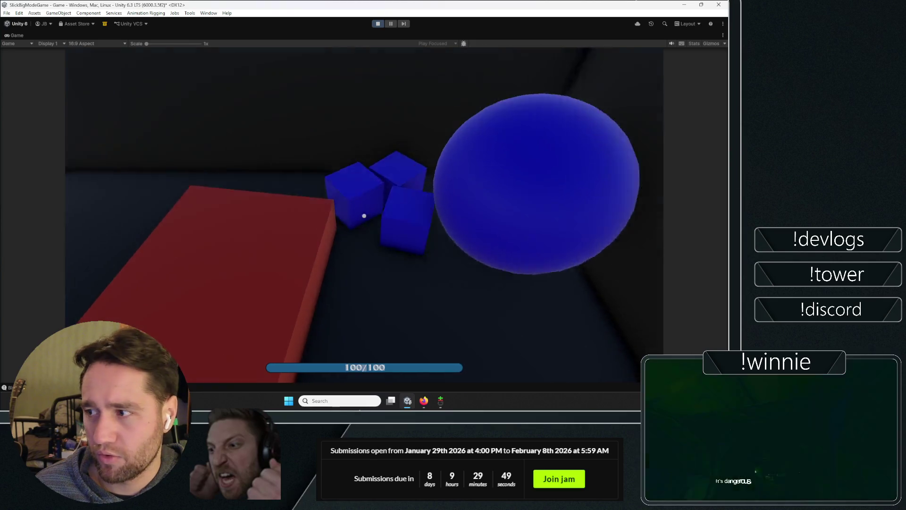
left_click(364, 216)
mouse_move(364, 216)
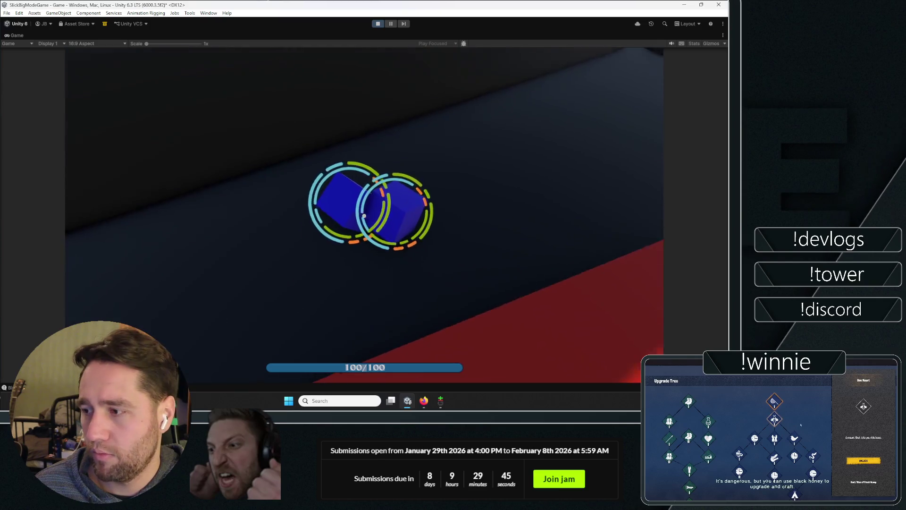
left_click(364, 216)
mouse_move(364, 216)
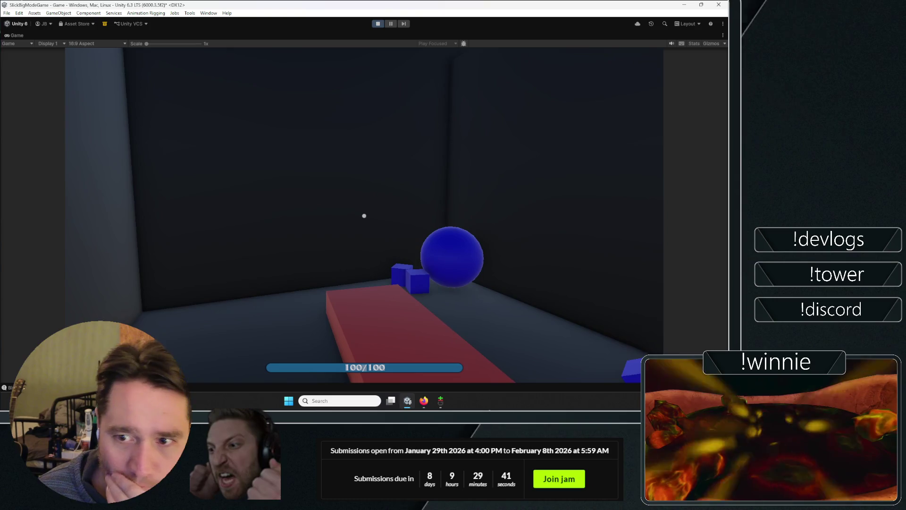
- Throw a held cube, grab and release the sphere, toss another cube, then exit with Ctrl+P
key("w")
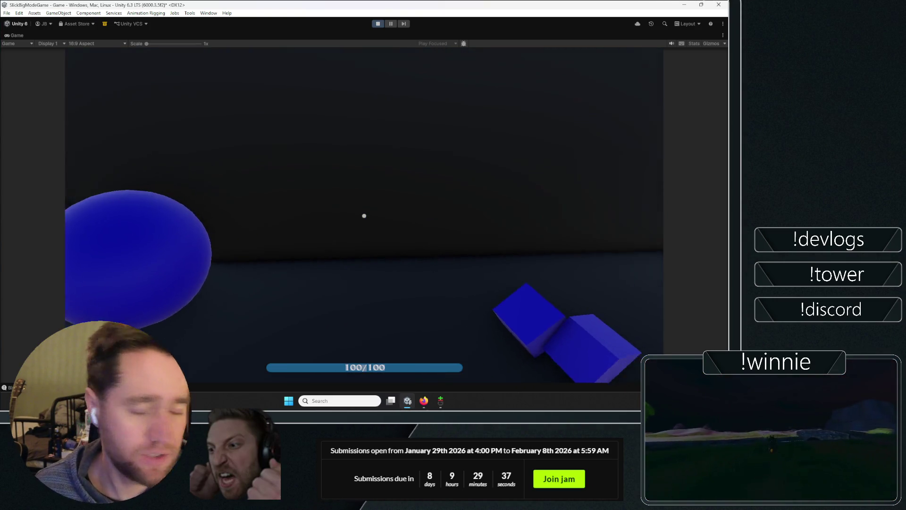
key("w")
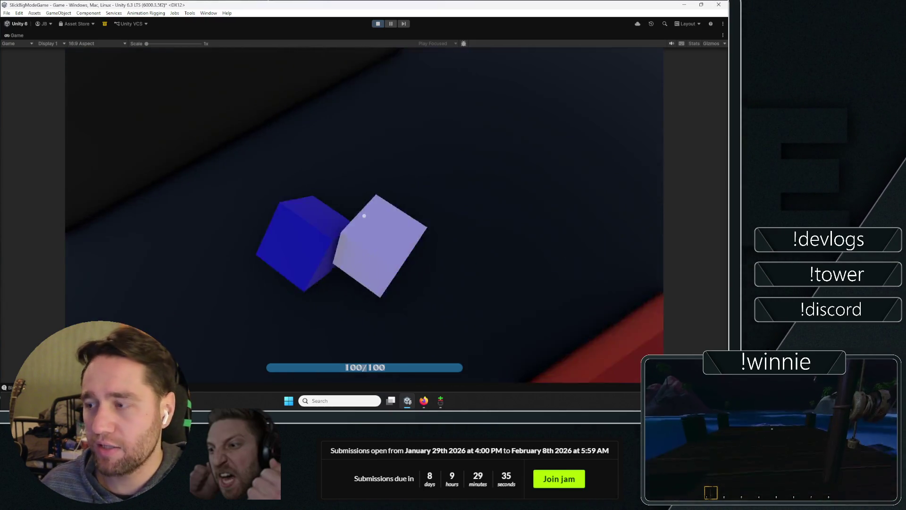
left_click(364, 216)
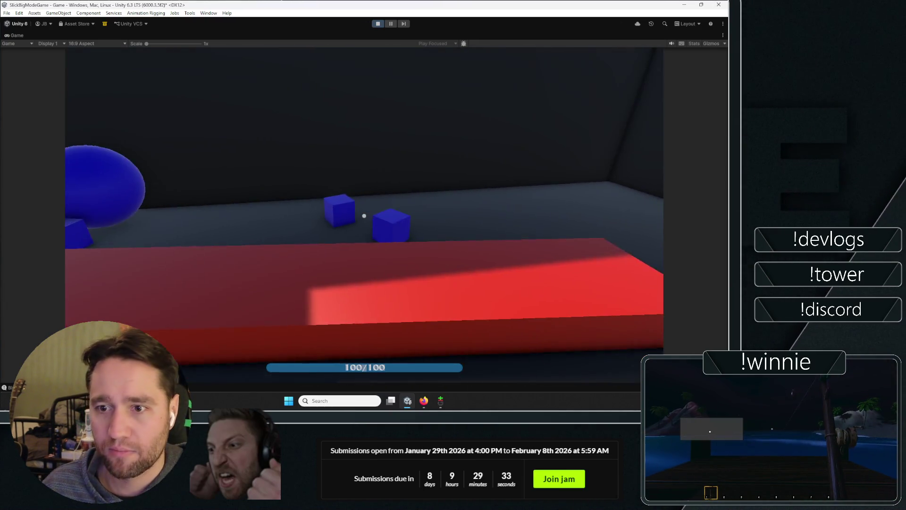
mouse_move(364, 216)
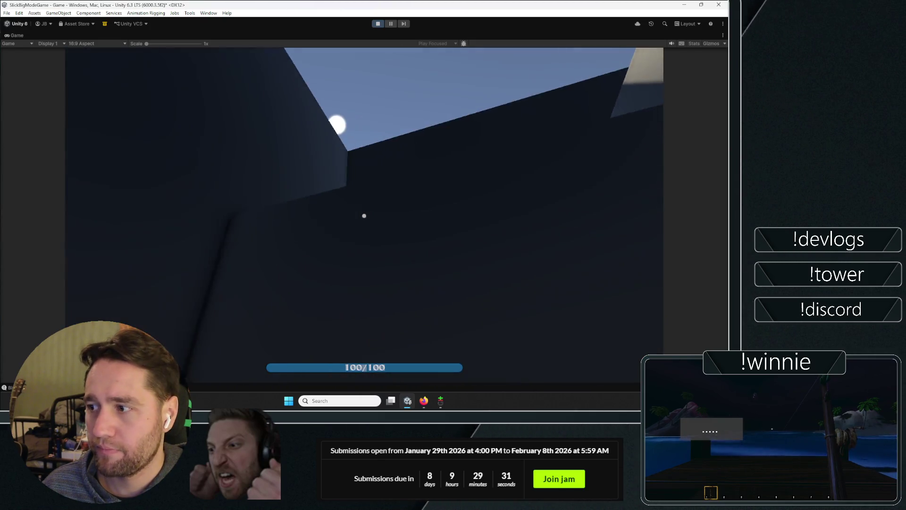
left_click(364, 216)
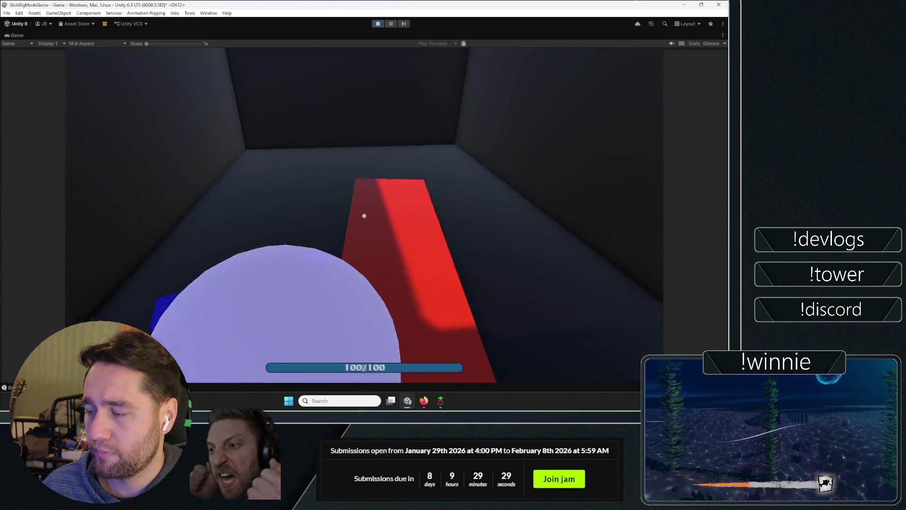
mouse_move(364, 216)
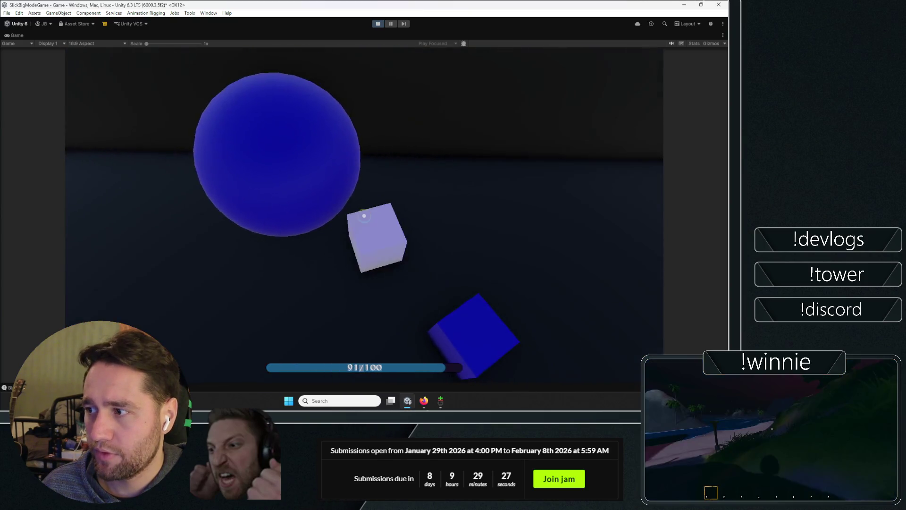
left_click(364, 216)
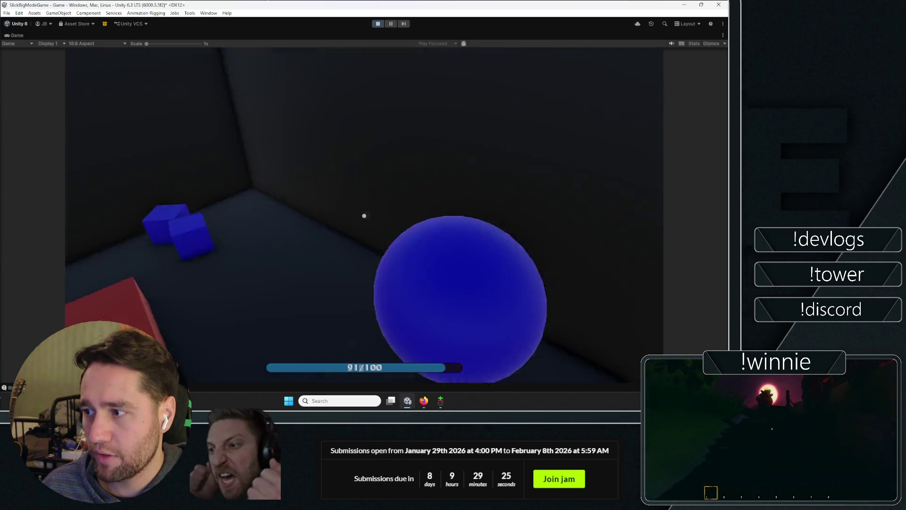
left_click(364, 215)
left_click(364, 216)
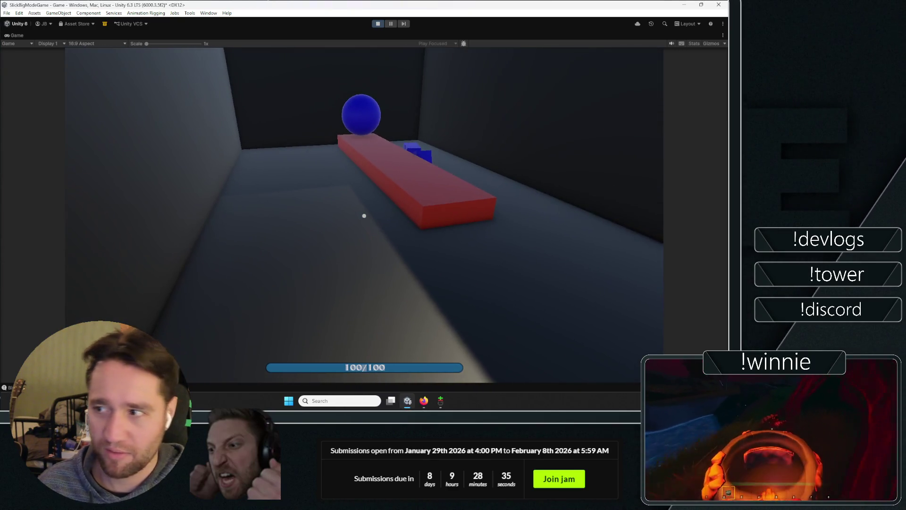
key("ctrl+p")
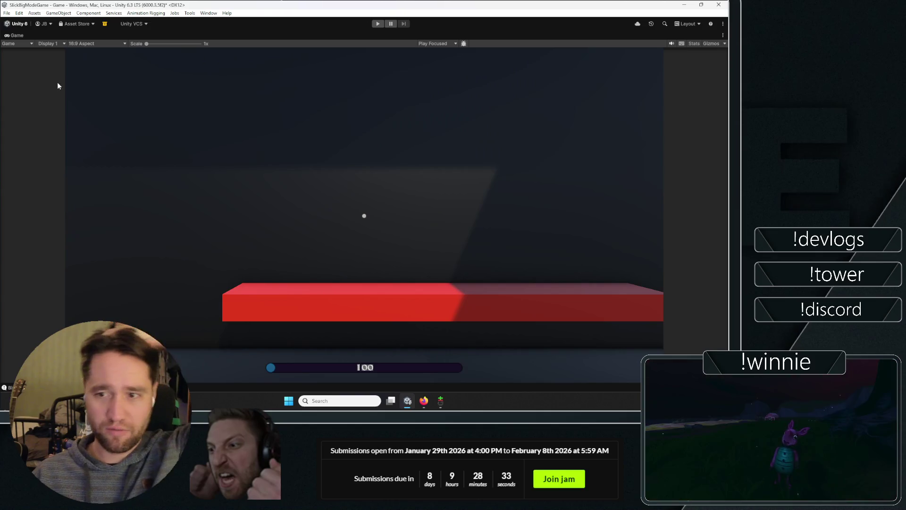
- Restore the docked layout, select HUD and locate the ManaUI script in the project
double_click(16, 35)
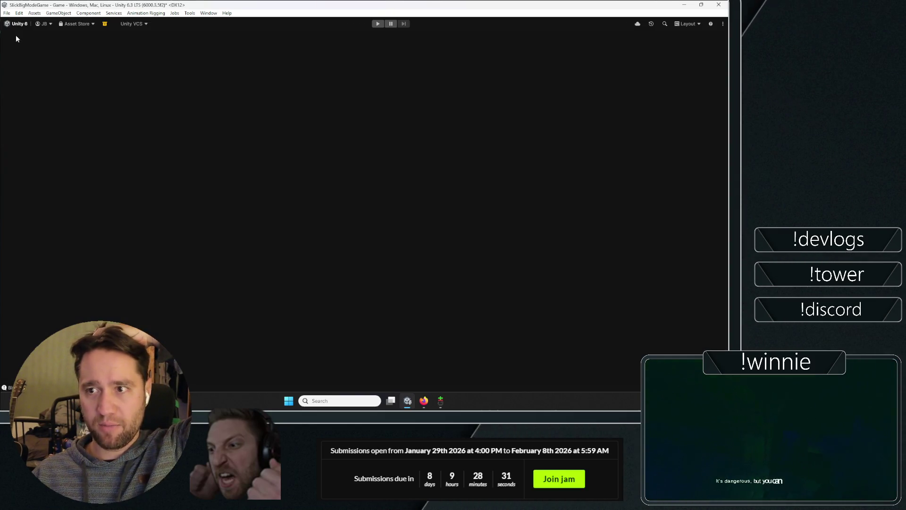
double_click(19, 35)
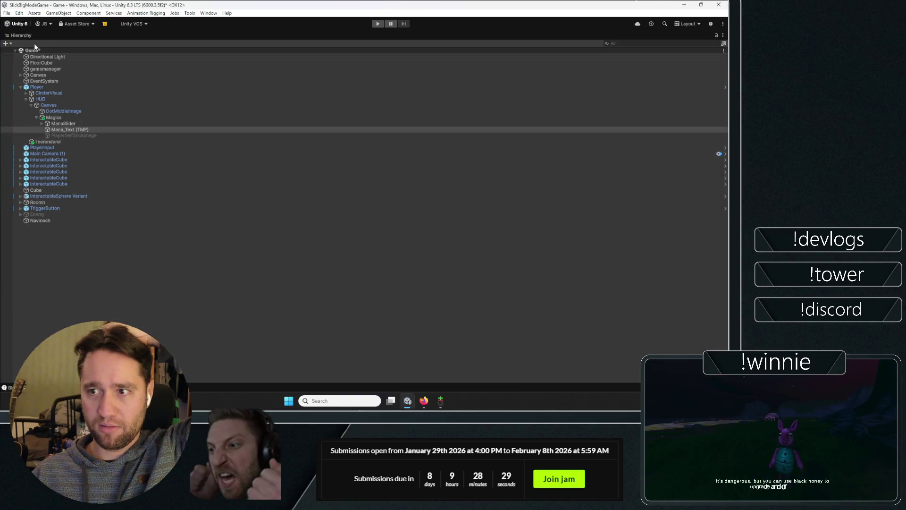
double_click(19, 36)
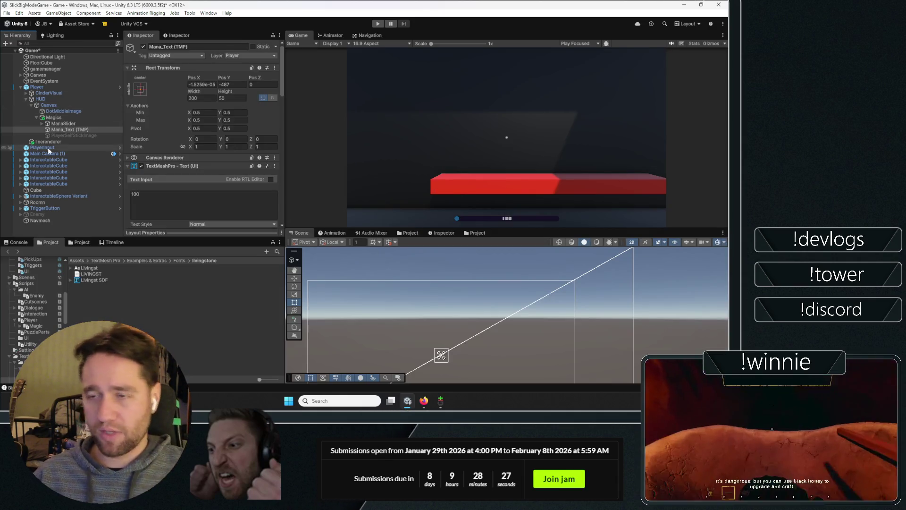
left_click(93, 87)
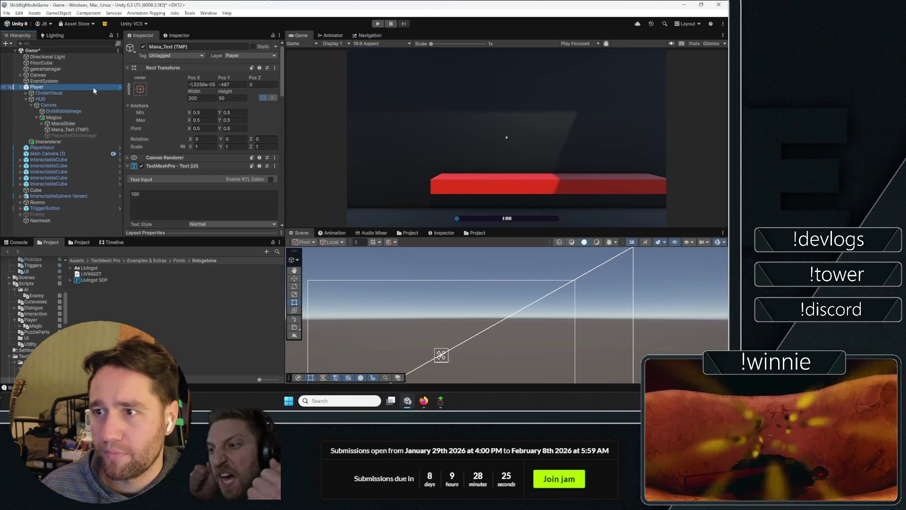
left_click(57, 98)
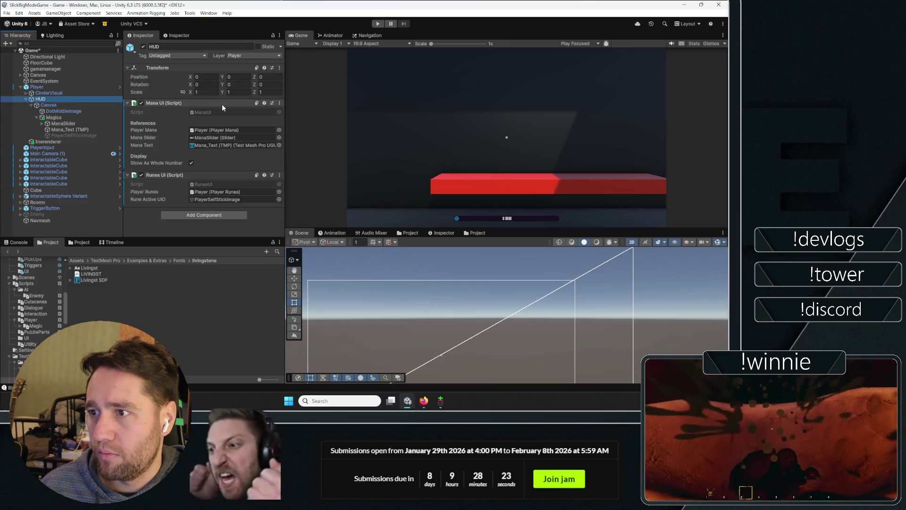
left_click(279, 103)
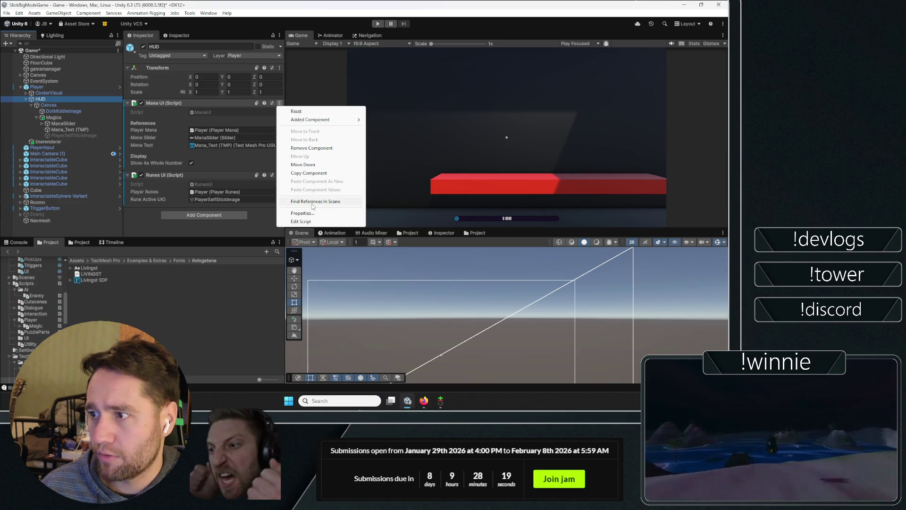
left_click(205, 113)
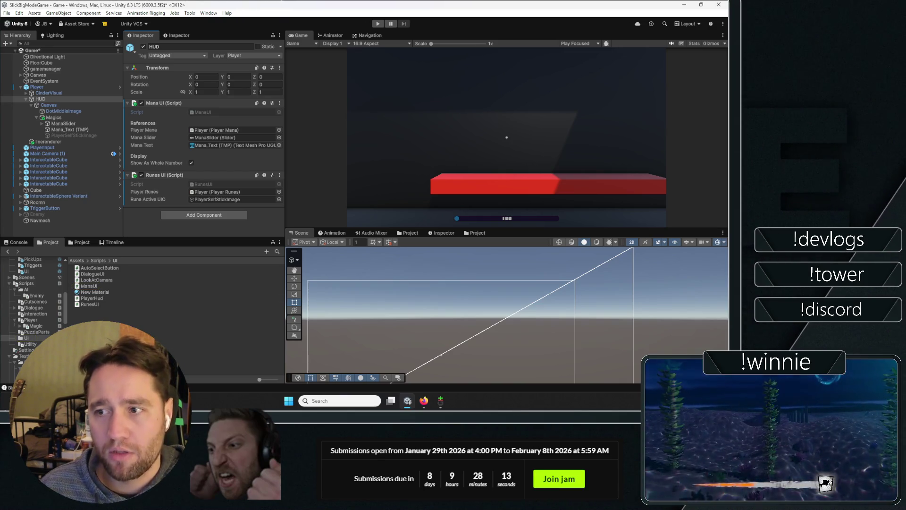
- Inspect the ManaSlider under Magics and collapse its slider settings
left_click(61, 118)
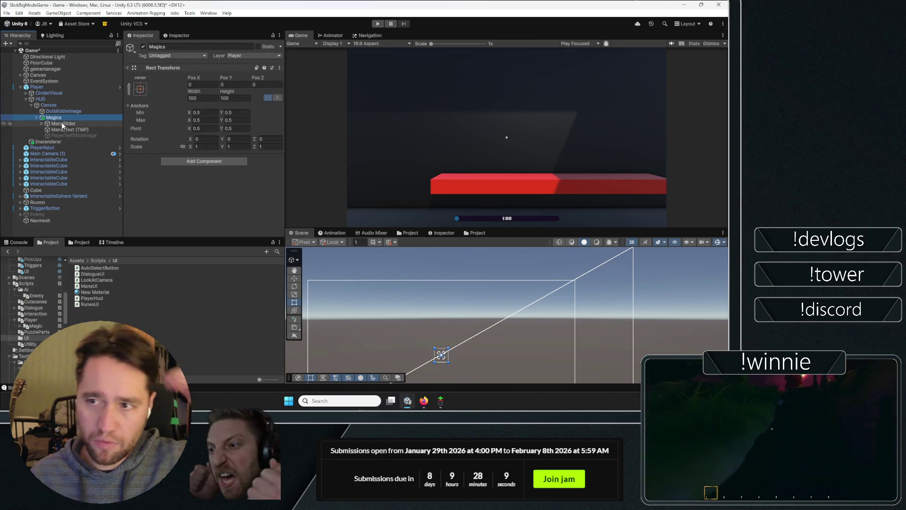
left_click(61, 123)
scroll(172, 131, "down", 5)
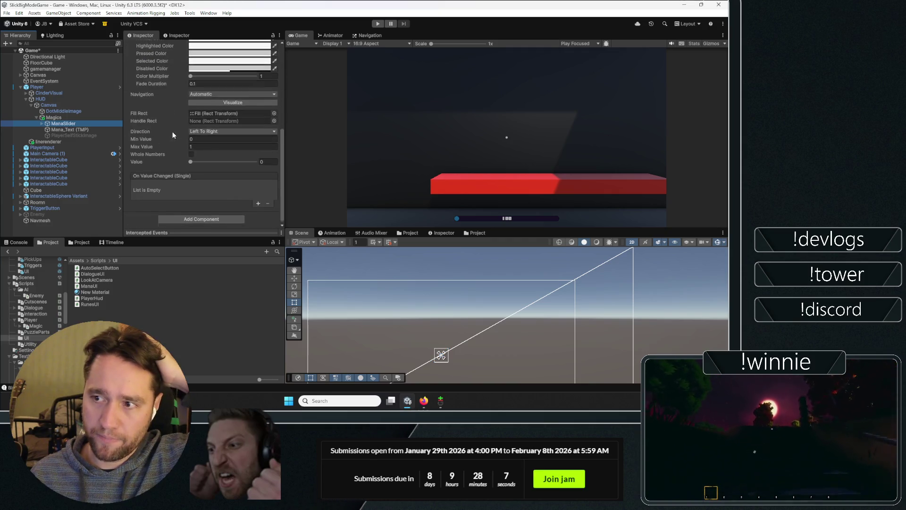
scroll(168, 112, "up", 3)
left_click(174, 78)
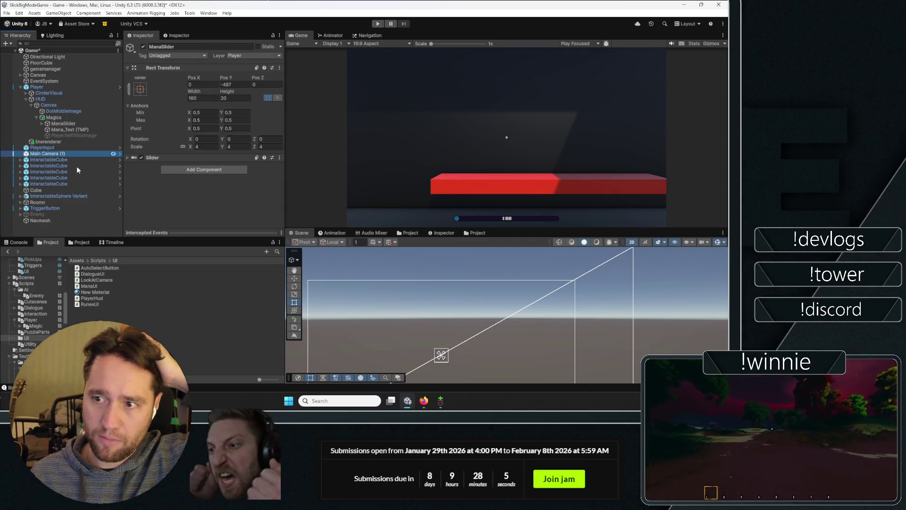
- Select the first InteractableCube, collapse its component panels, and open the Add Component list
left_click(75, 160)
scroll(152, 154, "down", 5)
scroll(152, 154, "up", 5)
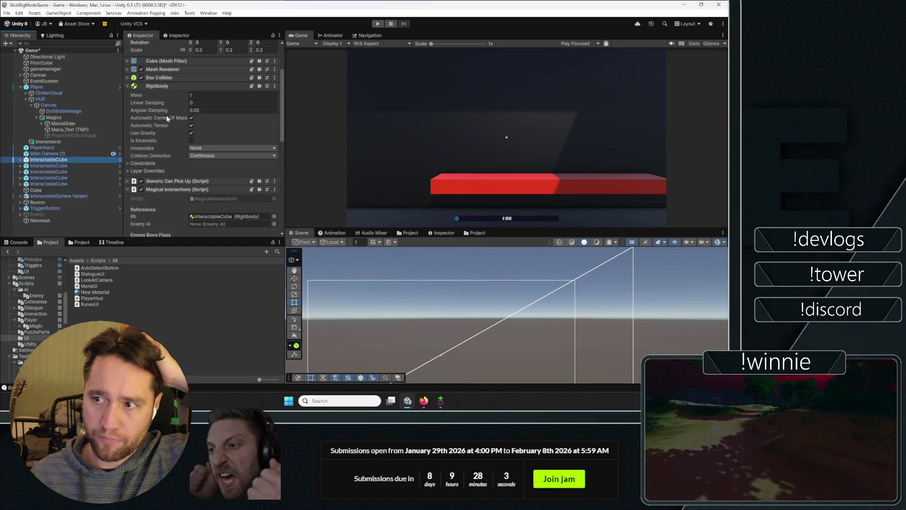
left_click(165, 86)
left_click(165, 129)
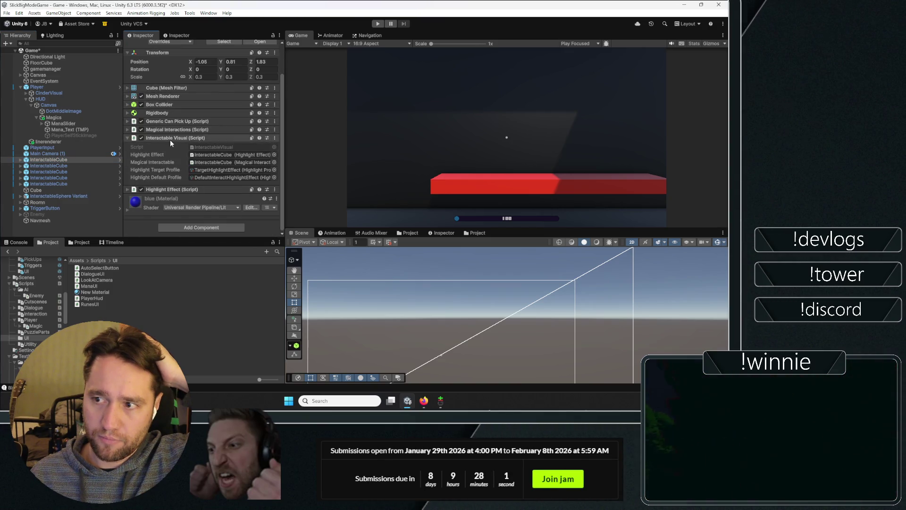
left_click(169, 140)
left_click(182, 218)
- Add an Audio Source to the cube by searching 'audio' and expand its 3D Sound Settings
type("audio")
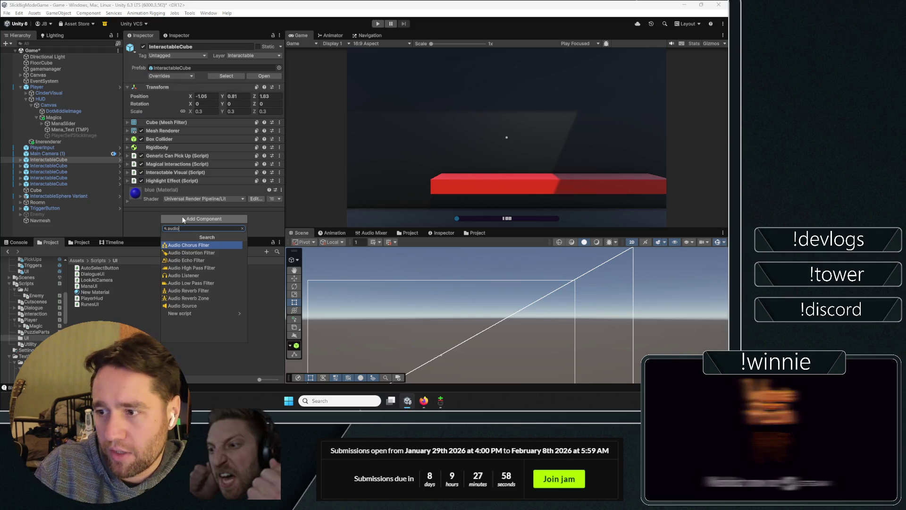
left_click(183, 305)
scroll(237, 145, "down", 5)
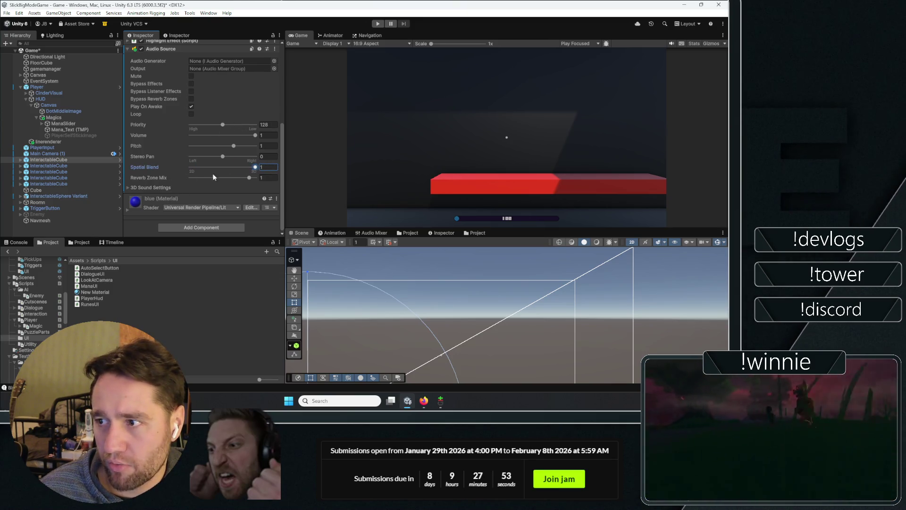
left_click(137, 189)
scroll(152, 167, "down", 3)
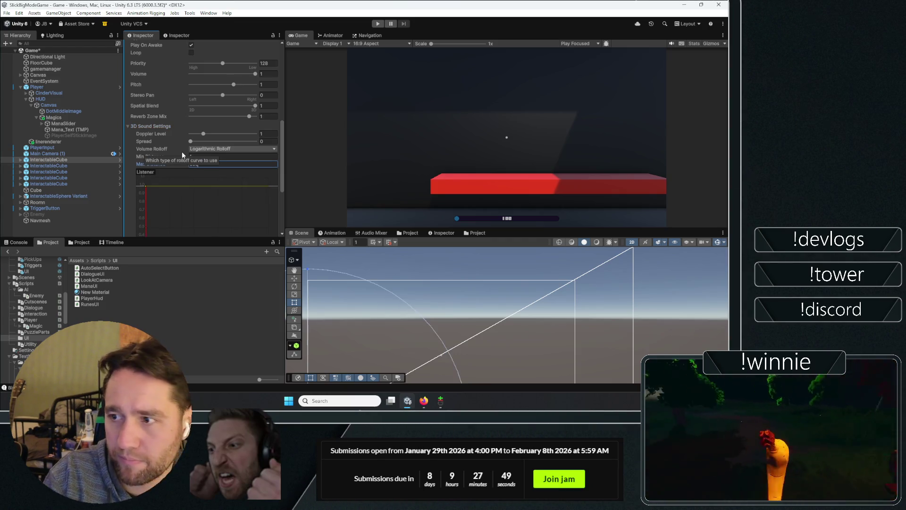
type("0")
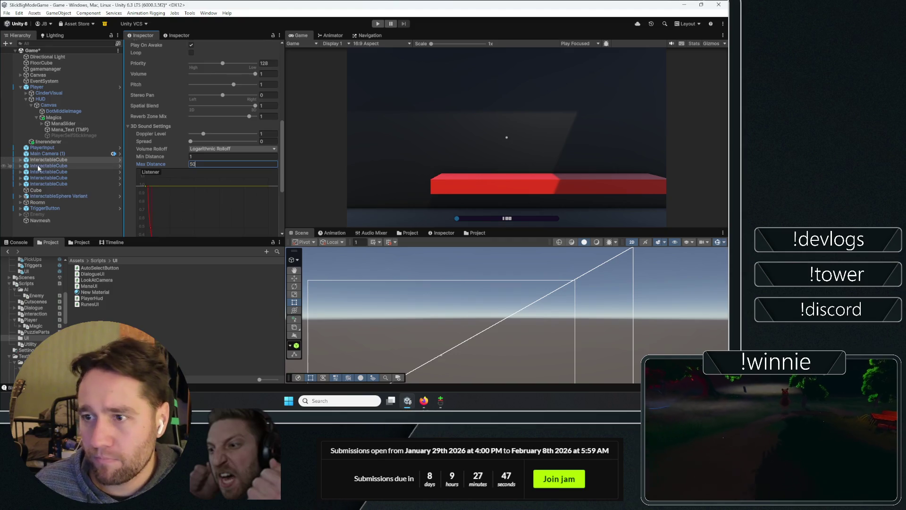
- Frame the InteractableCube, switch the Scene view to 3D perspective and orbit around it
left_click(38, 161)
key("f")
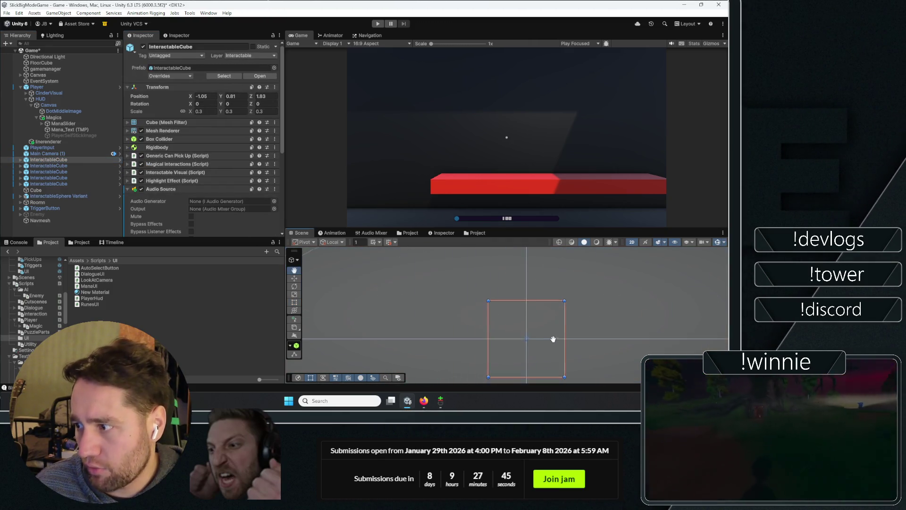
key("t")
left_click(631, 242)
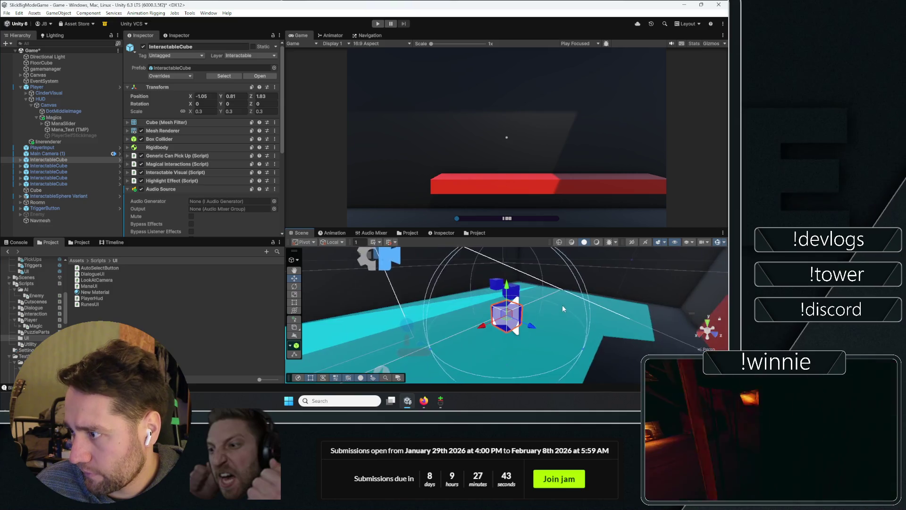
mouse_move(626, 261)
left_mouse_down()
mouse_move(574, 304)
mouse_move(571, 337)
left_mouse_up()
- Leave the Audio Source's output mixer group set to None
scroll(186, 187, "down", 5)
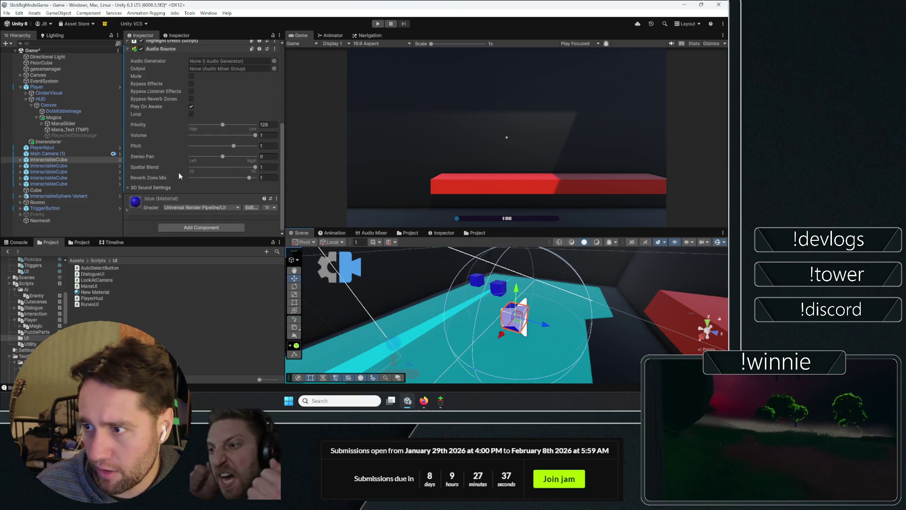
left_click(191, 106)
left_click(274, 68)
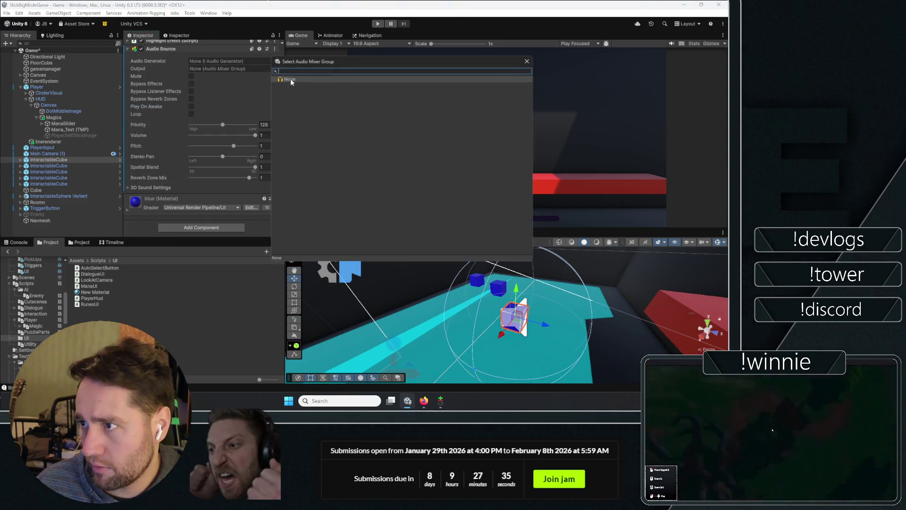
left_click(526, 61)
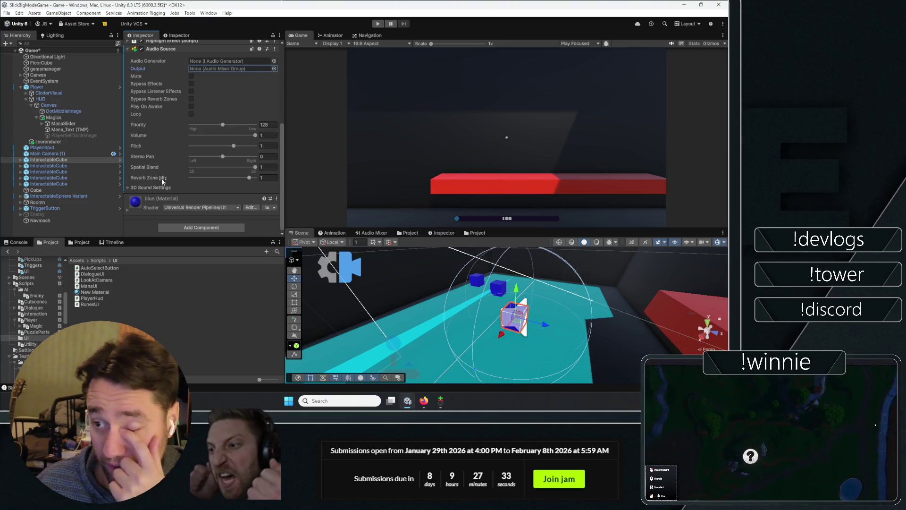
- Set the Audio Source's 3D Max Distance to 2.9, after briefly trying 1.48
left_click(145, 187)
scroll(145, 156, "down", 2)
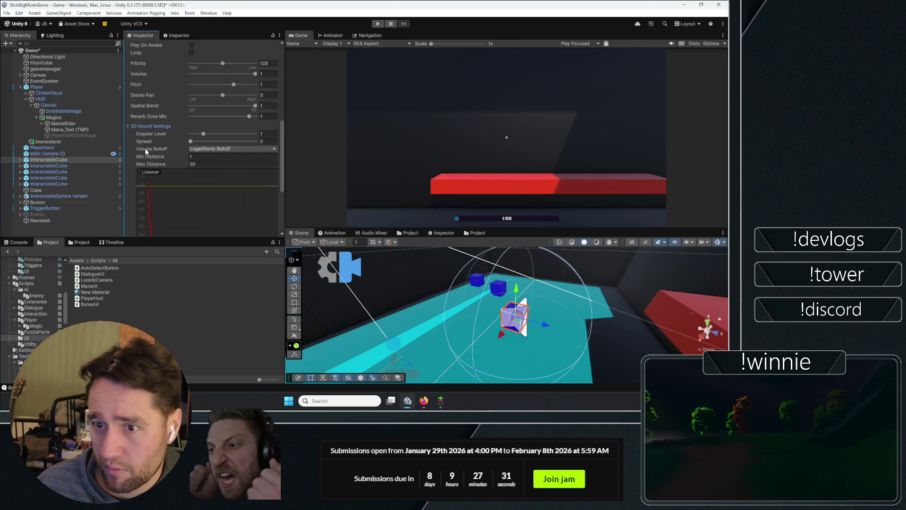
scroll(168, 148, "down", 2)
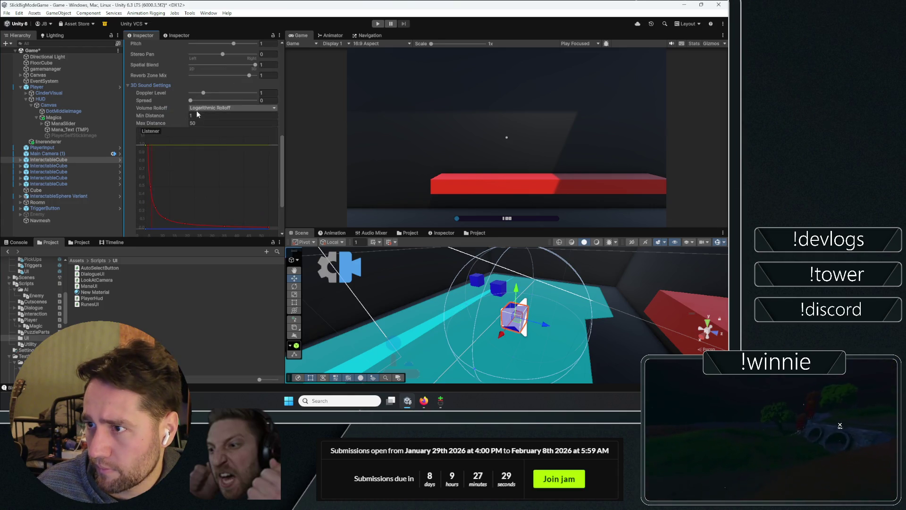
left_click_drag(187, 124, 29, 124)
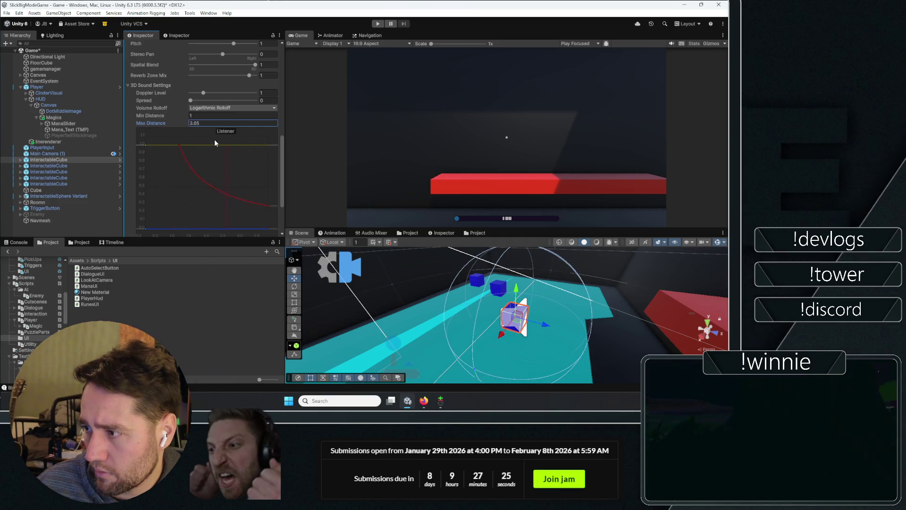
type("1.48")
key("Return")
left_click_drag(496, 307, 536, 329)
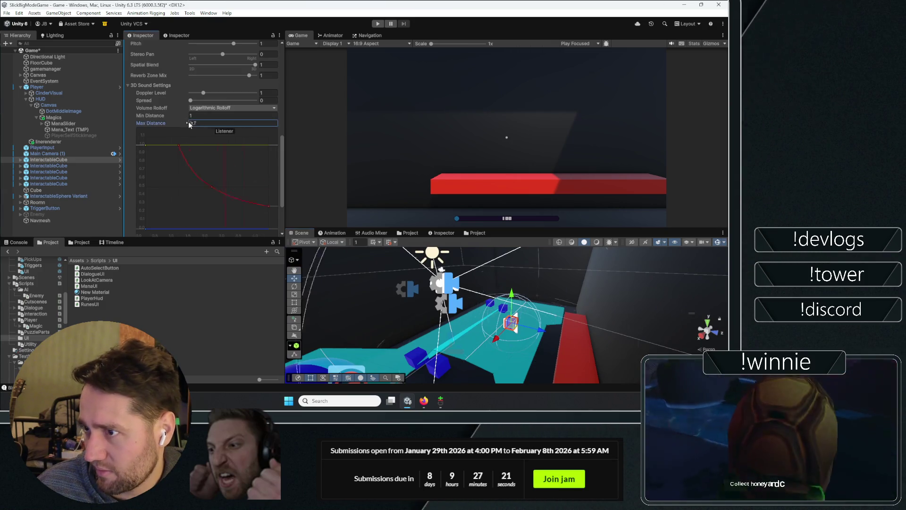
left_click_drag(151, 123, 335, 188)
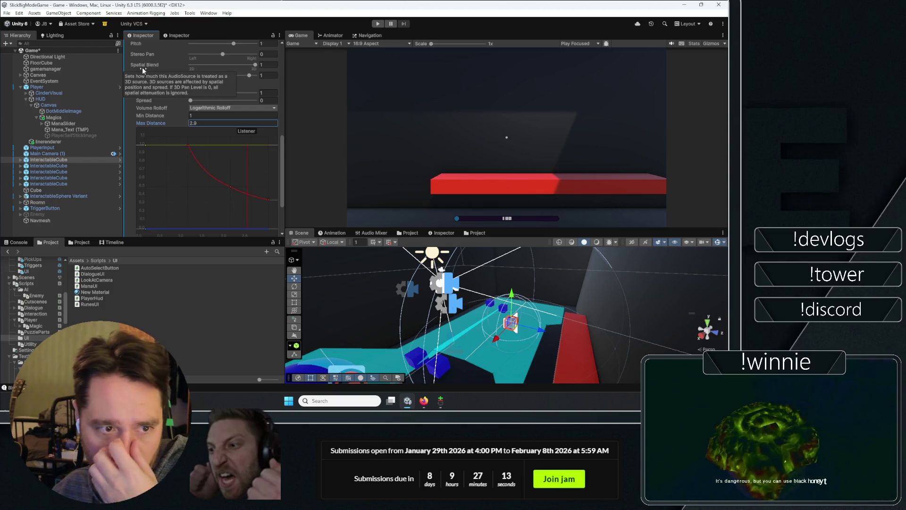
scroll(173, 179, "up", 5)
scroll(158, 142, "up", 5)
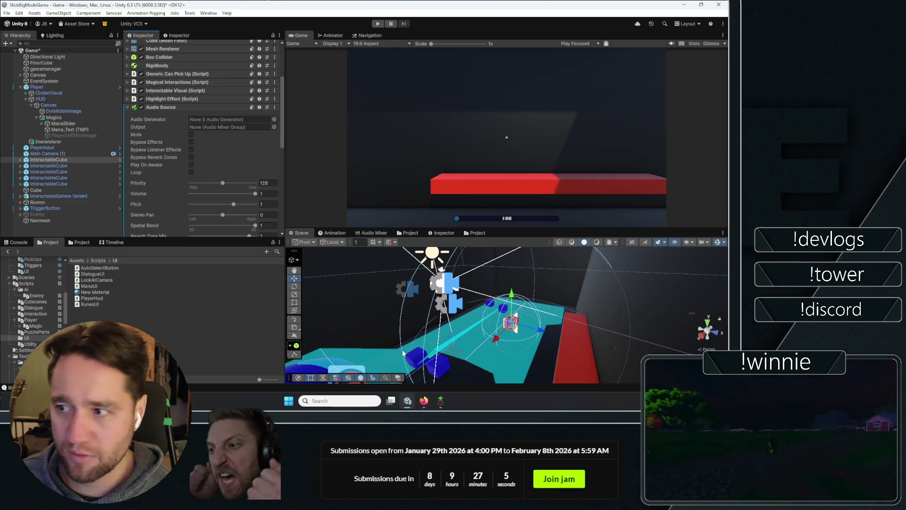
- Collapse the Audio Source's 3D Sound Settings
scroll(174, 167, "down", 5)
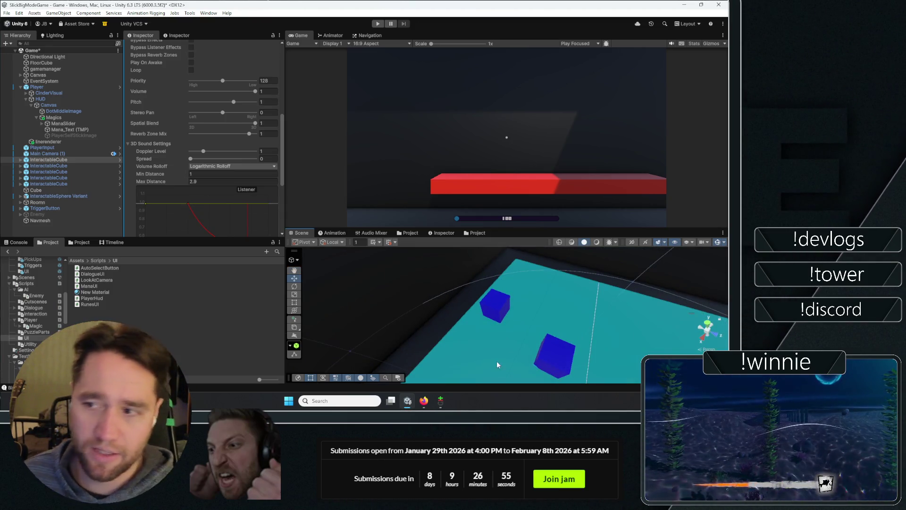
scroll(168, 153, "up", 2)
left_click(152, 187)
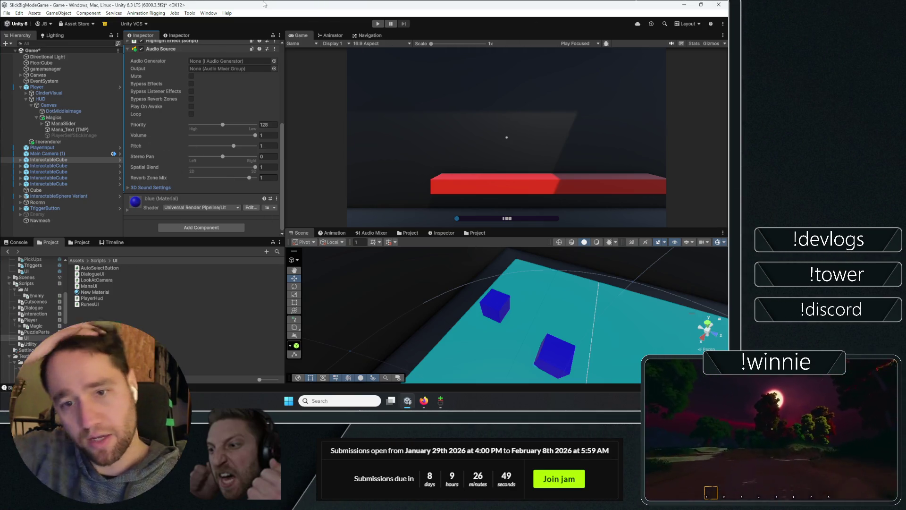
scroll(203, 137, "up", 4)
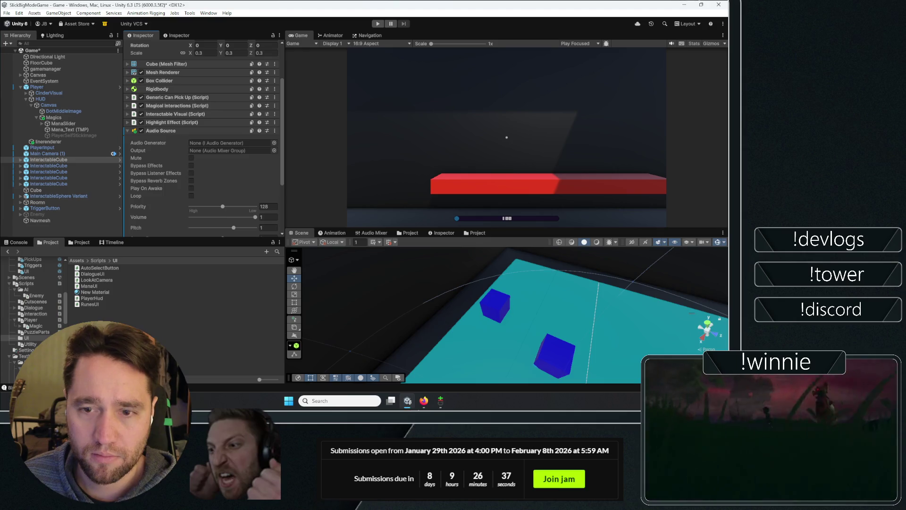
- Compare the InteractableCubes, settle on the second one at -2.07, 0.81, 0.96, and start Play mode
left_click(61, 165)
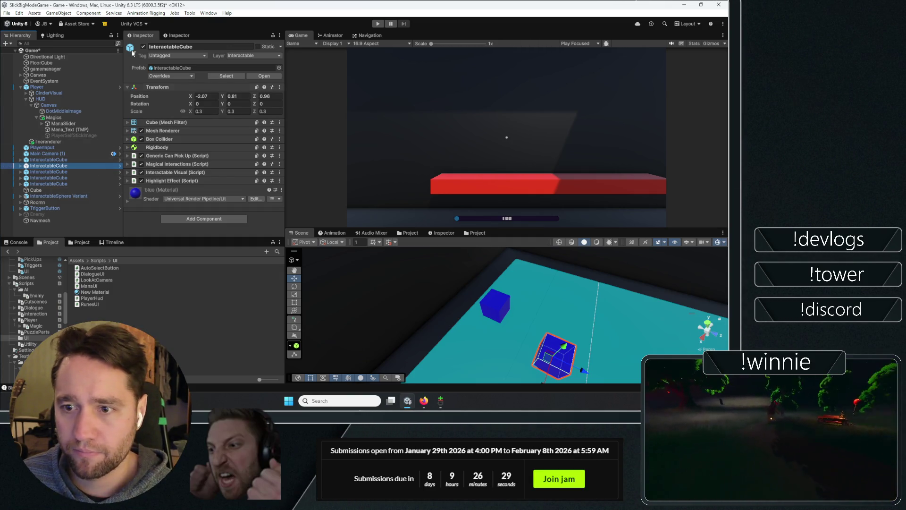
left_click(74, 166)
left_click(74, 166)
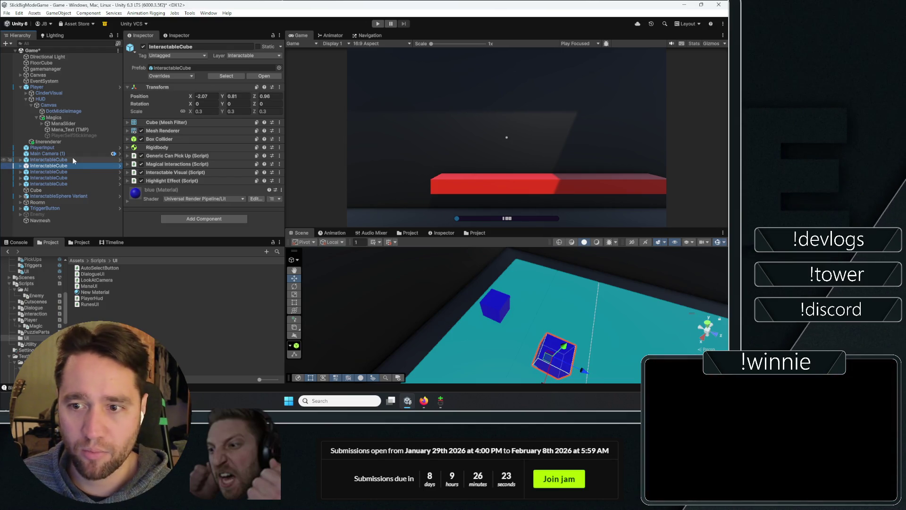
left_click(68, 172)
left_click(69, 166)
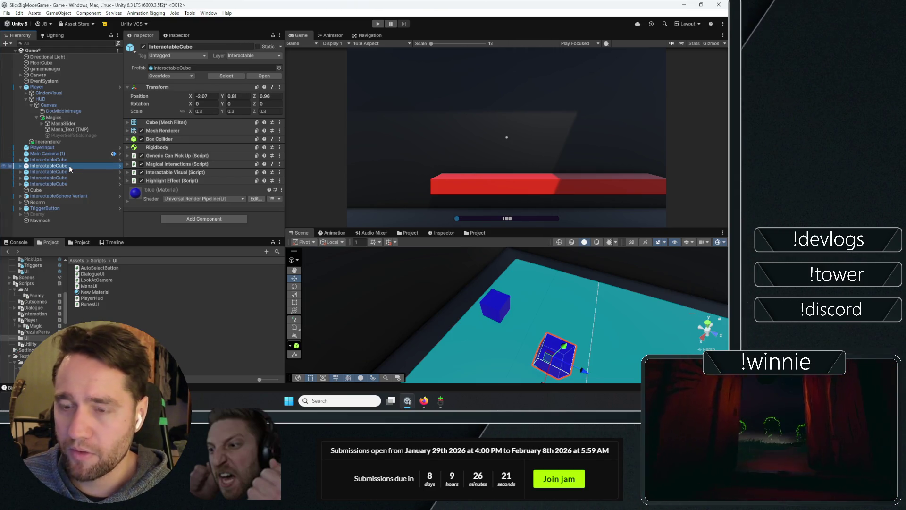
left_click(378, 22)
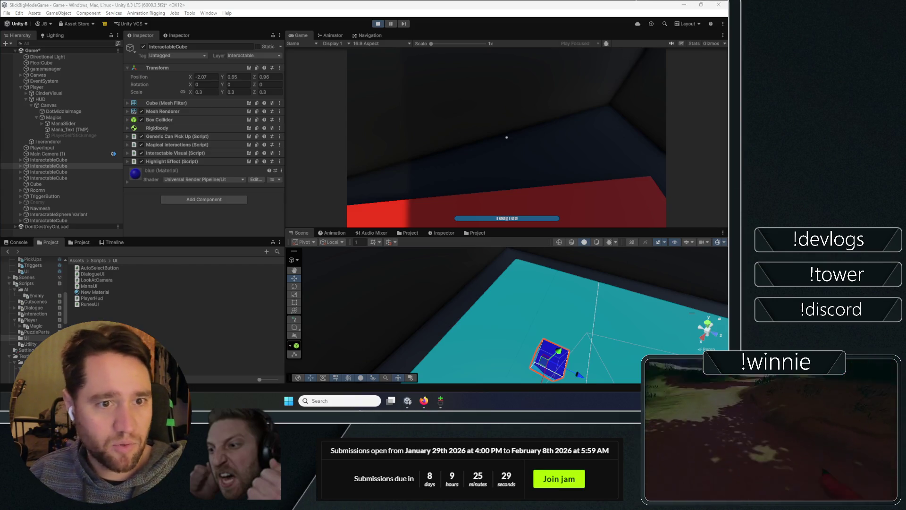
- Alt-Tab to Firefox and scroll the DuckDuckGo results for talos principle
key("alt+Tab")
scroll(101, 198, "down", 5)
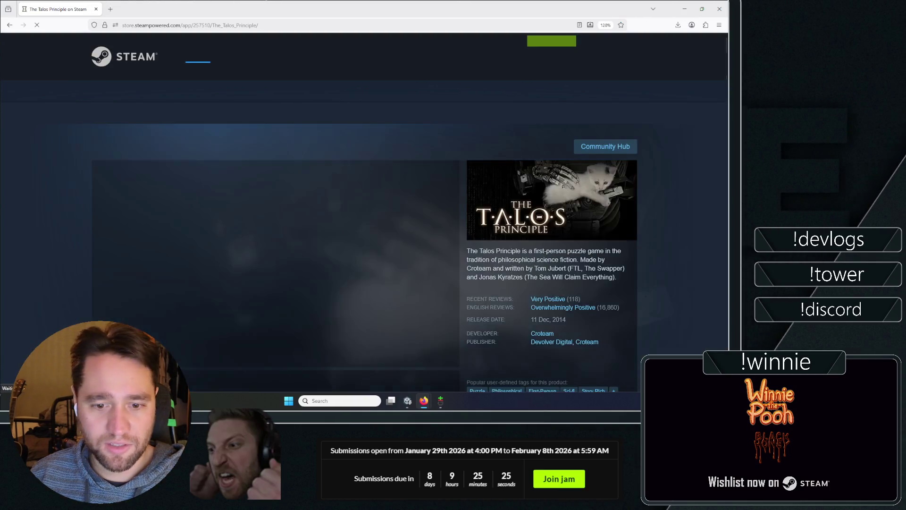
- Browse The Talos Principle's screenshots and show its gameplay trailer
scroll(267, 199, "down", 5)
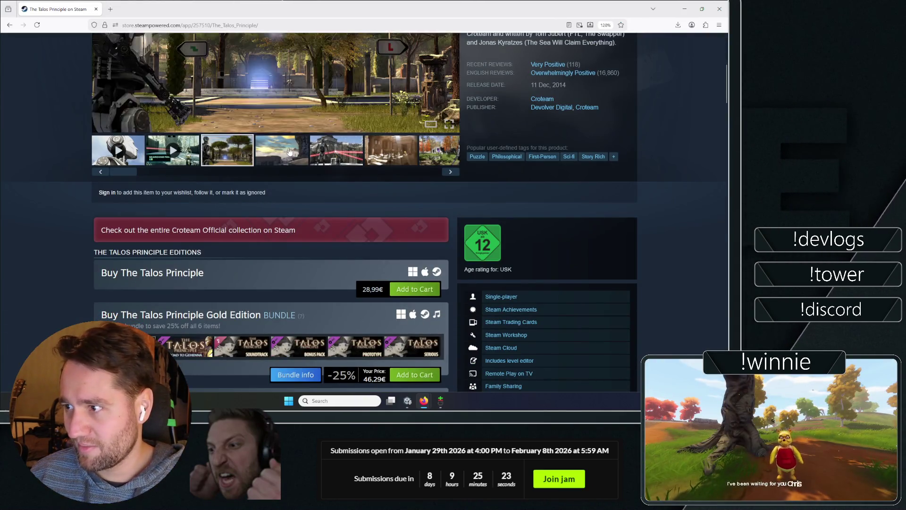
scroll(334, 166, "up", 2)
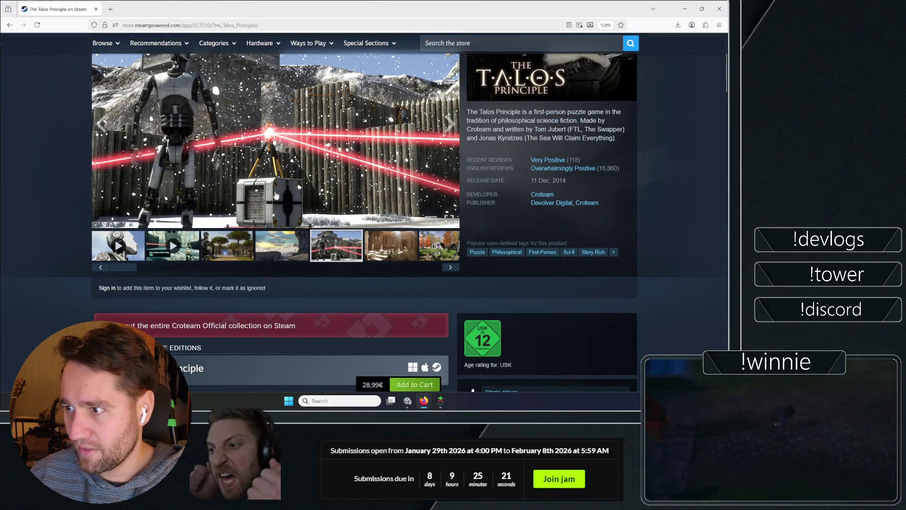
left_click(399, 242)
left_click(402, 253)
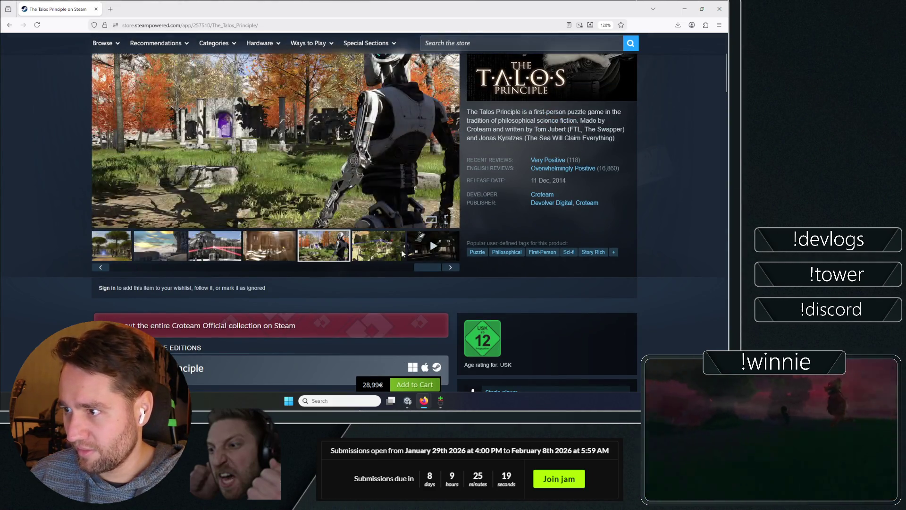
left_click(352, 246)
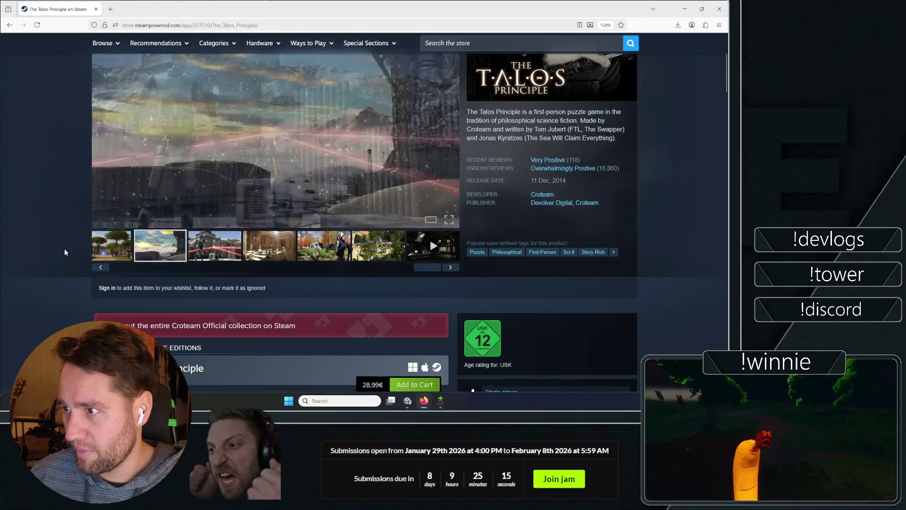
scroll(509, 117, "up", 3)
- Search the store for Portal 2, load its fourth trailer, then return to Unity
left_click(486, 88)
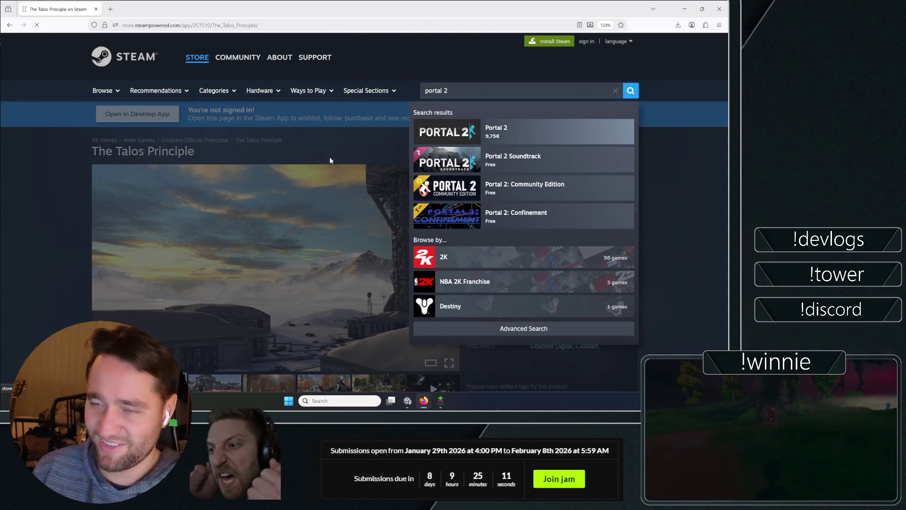
key("Return")
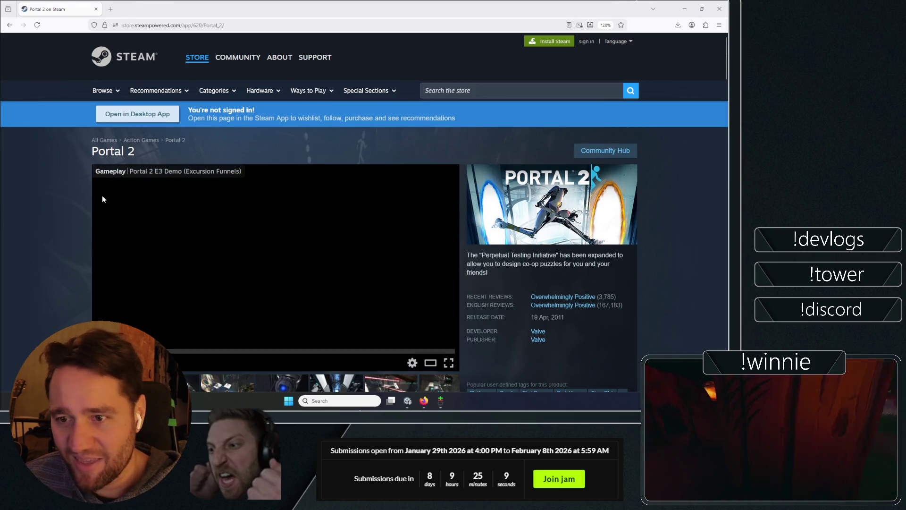
scroll(47, 184, "down", 3)
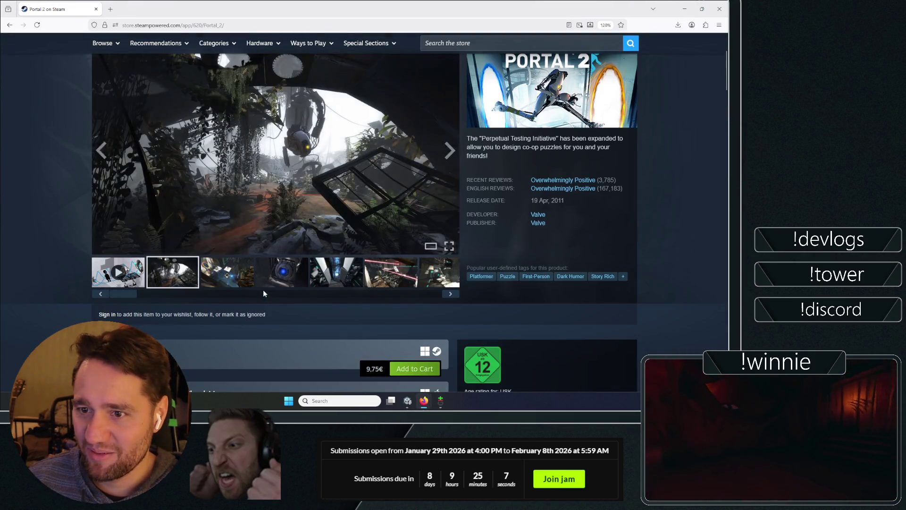
left_click(295, 286)
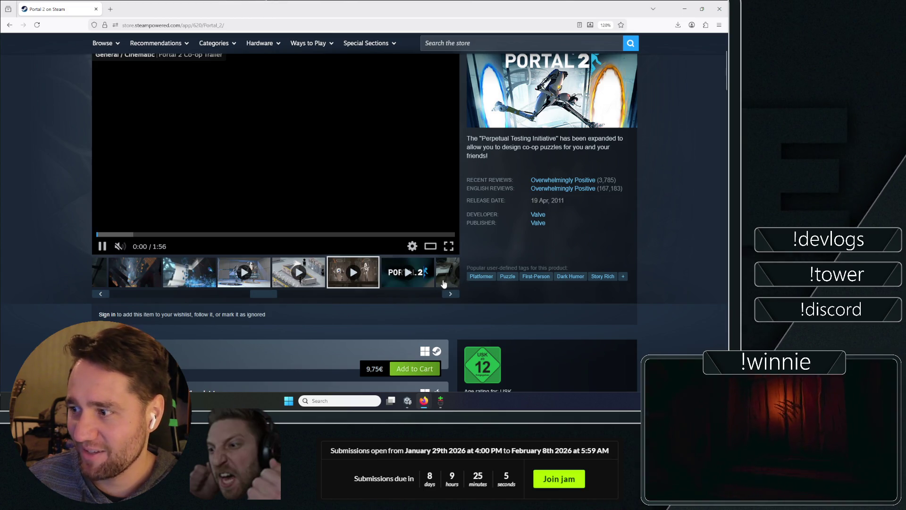
scroll(118, 321, "up", 3)
key("alt+Tab")
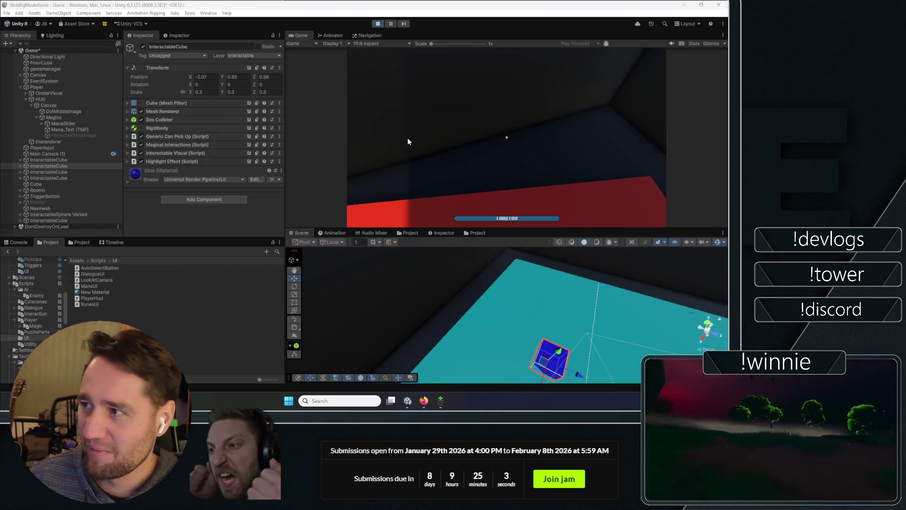
- Tick the disabled Enemy's active checkbox so the capsule roams, then stop the game
left_click(409, 142)
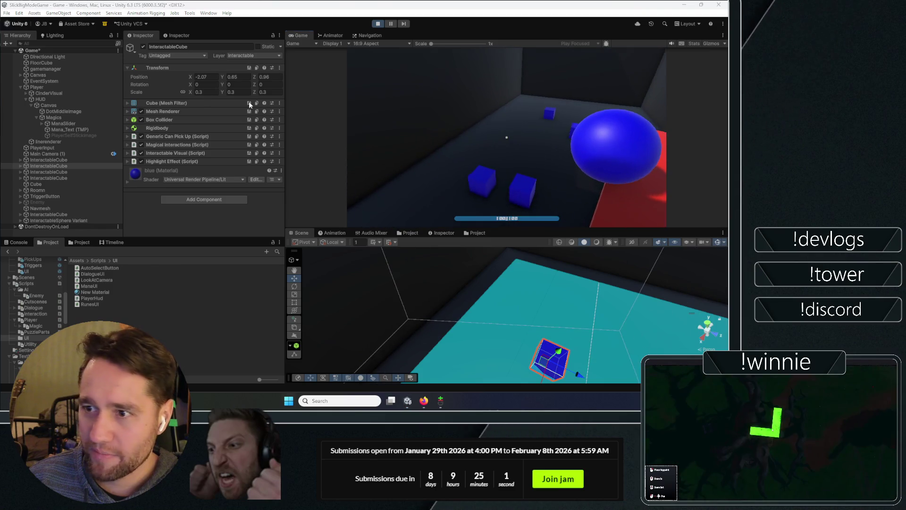
left_click(47, 202)
left_click(144, 46)
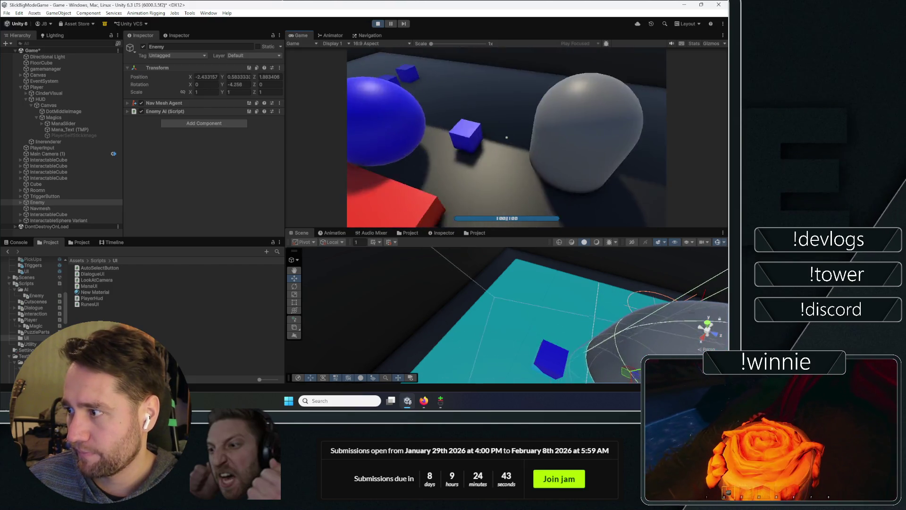
left_click(378, 24)
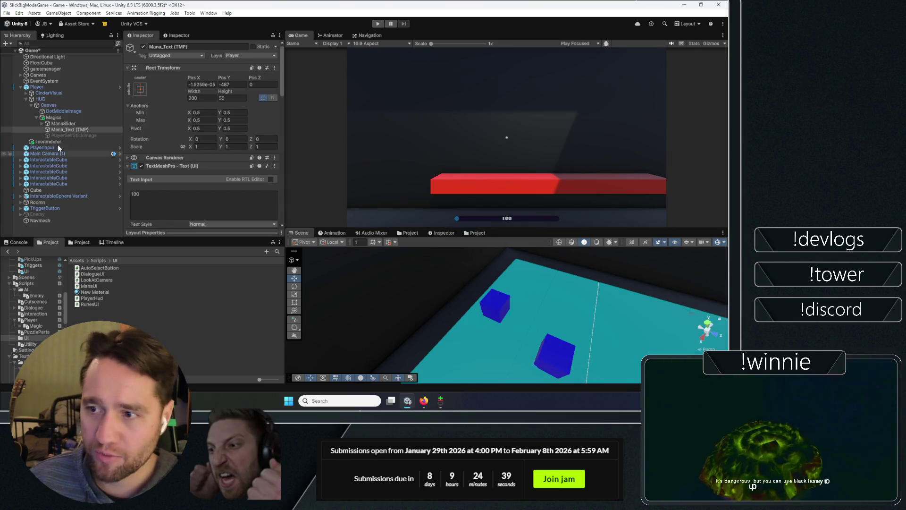
- Duplicate ManaSlider with Ctrl+D and rename the copy HealthSlider
left_click(55, 123)
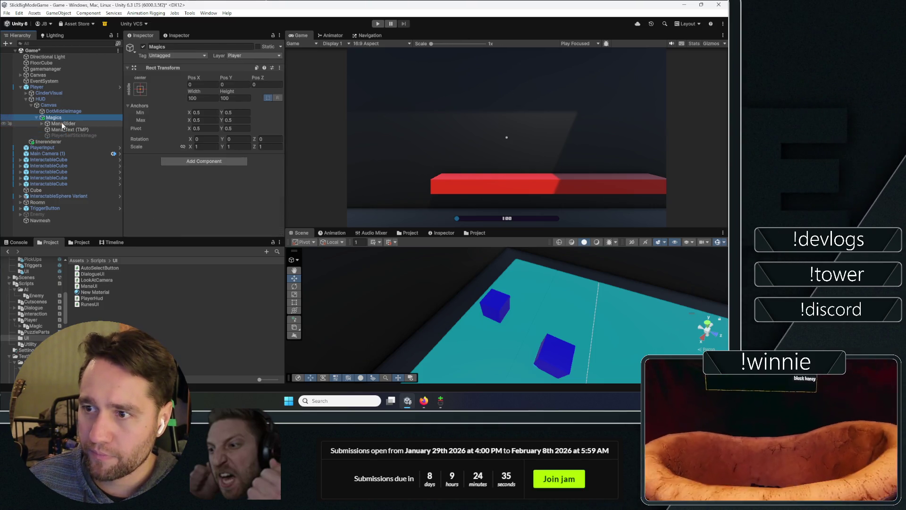
left_click(64, 124)
key("ctrl+d")
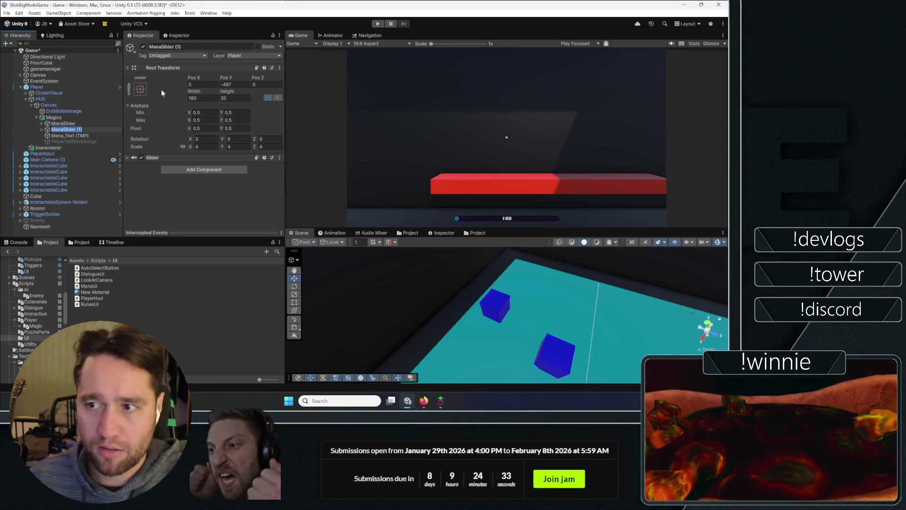
key("BackSpace")
key("BackSpace")
key("BackSpace")
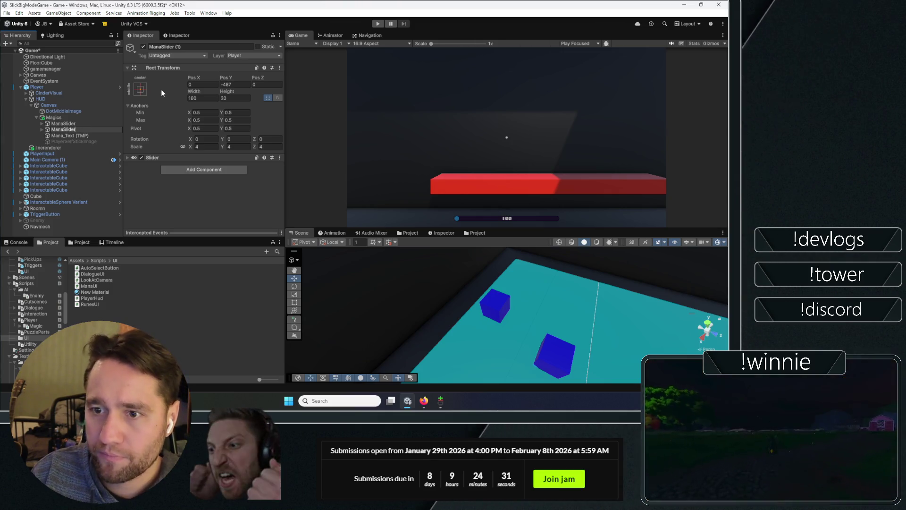
key("BackSpace")
key("BackSpace")
key("BackSpace")
type("Health")
key("Return")
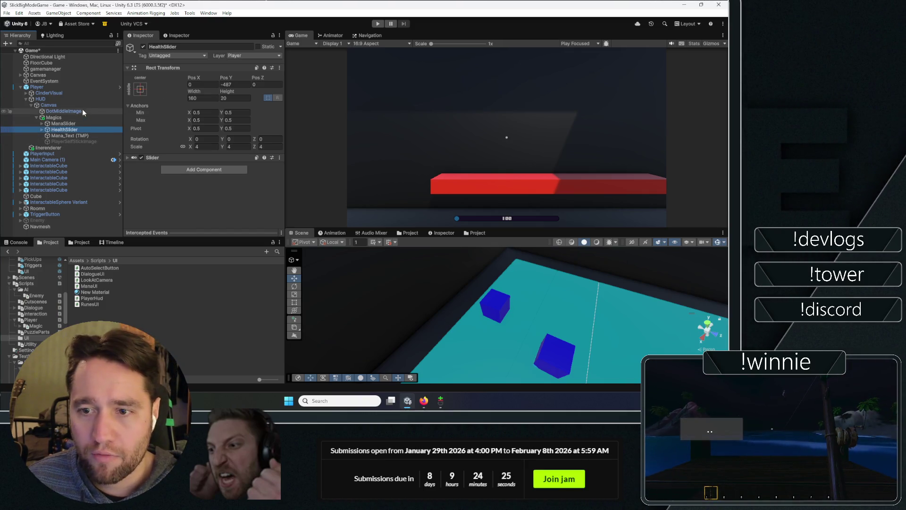
- Set the Image colour of HealthSlider's Fill Area > Fill to red
left_click(41, 129)
left_click(59, 141)
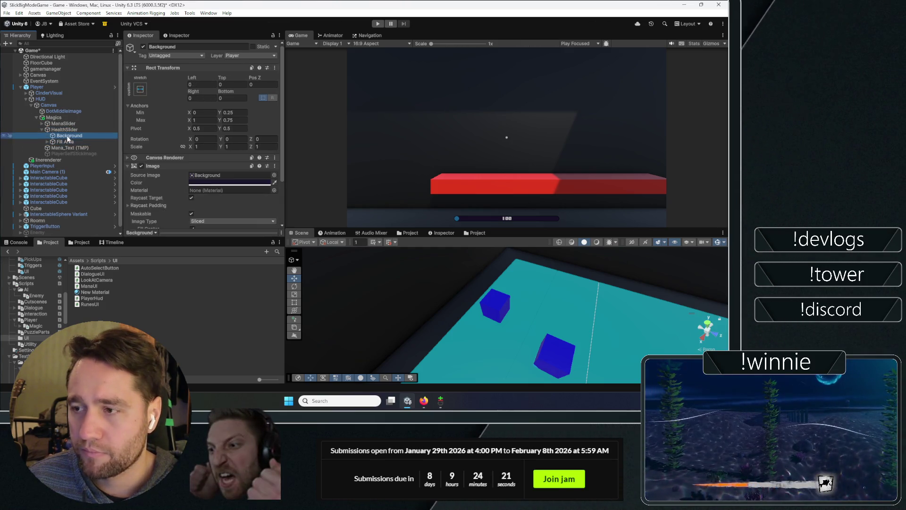
left_click(65, 148)
scroll(189, 170, "down", 2)
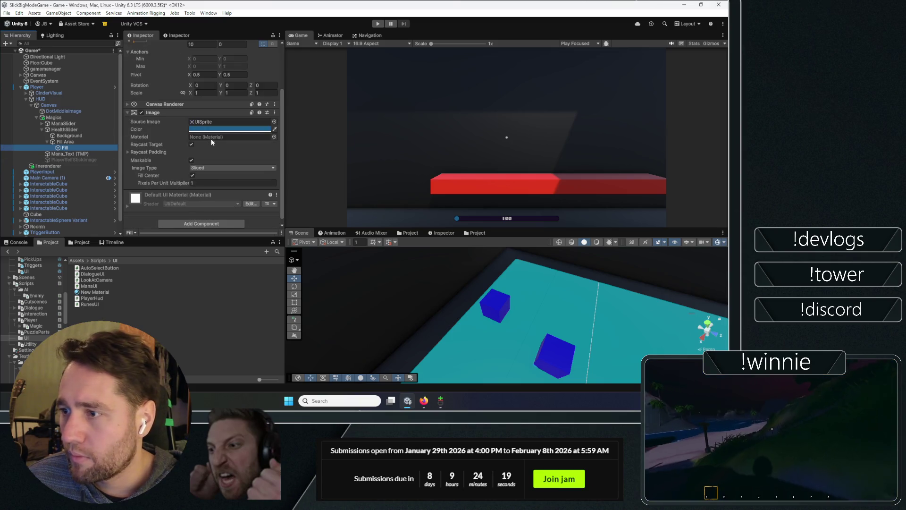
left_click(202, 129)
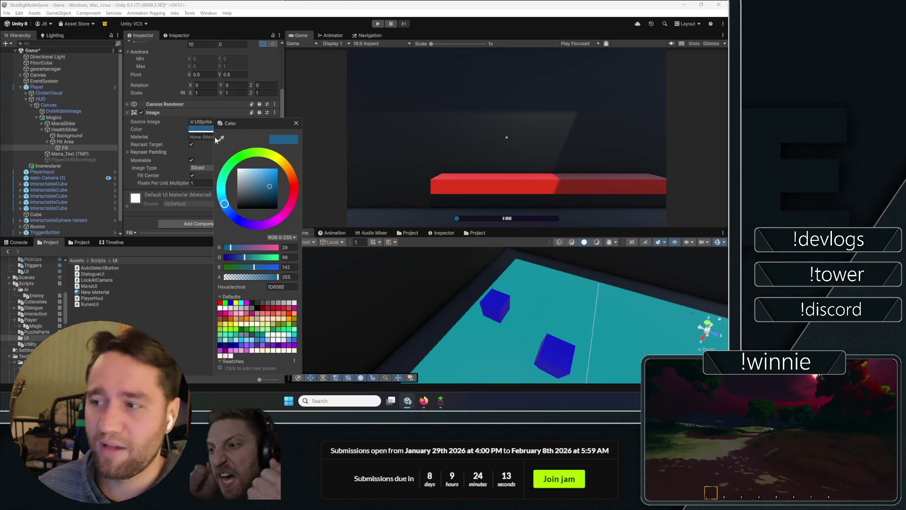
left_click(292, 195)
left_click(296, 124)
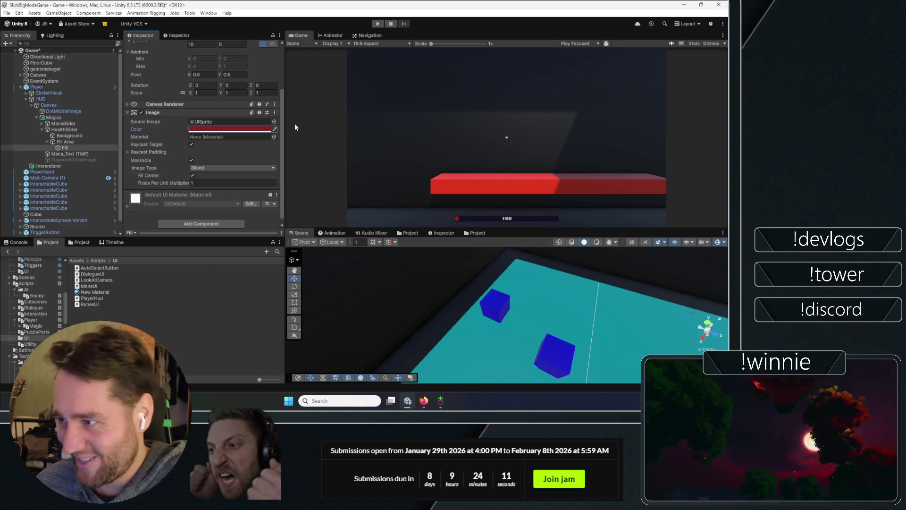
left_click(61, 131)
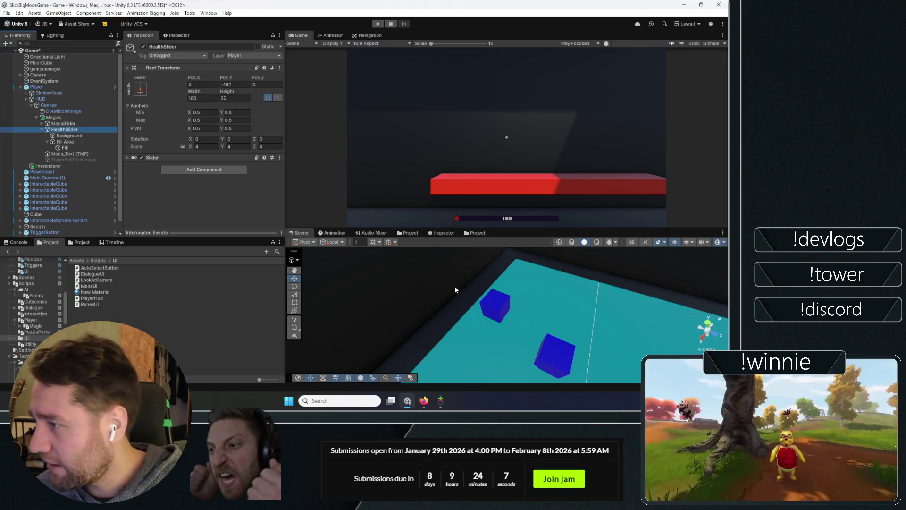
- Switch the Scene view to 2D and frame the selected HealthSlider
scroll(647, 259, "down", 3)
left_click(632, 242)
left_click(540, 262)
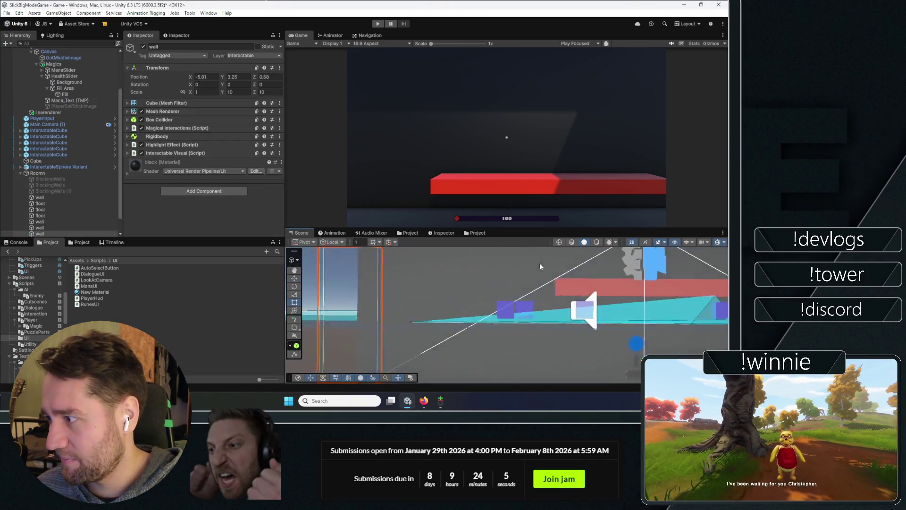
scroll(562, 328, "down", 2)
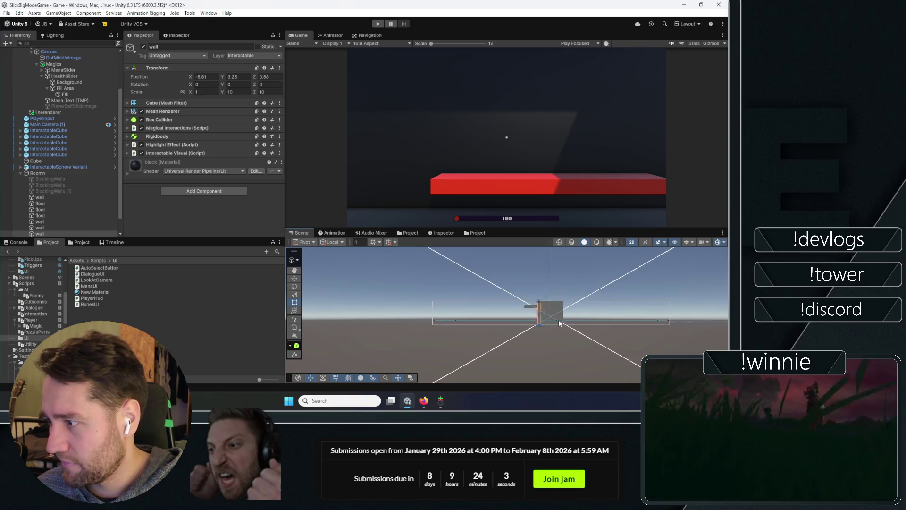
scroll(557, 321, "up", 4)
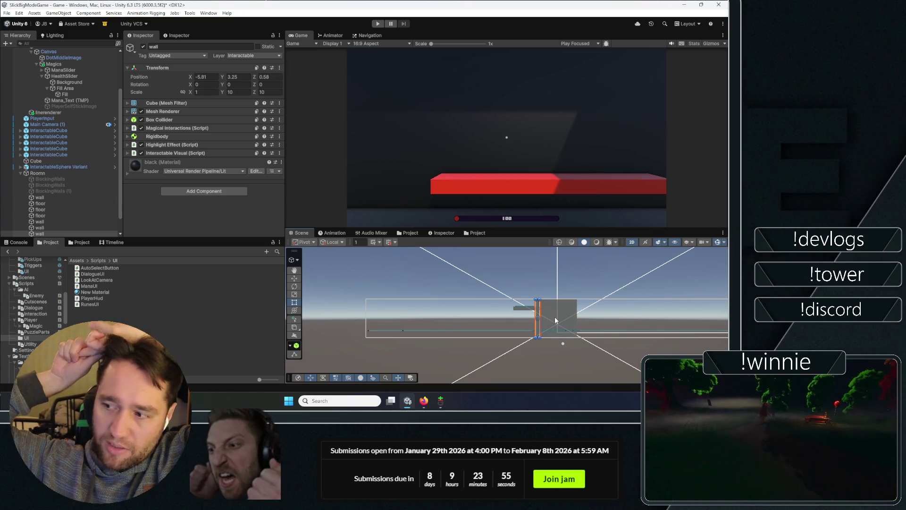
scroll(574, 282, "down", 4)
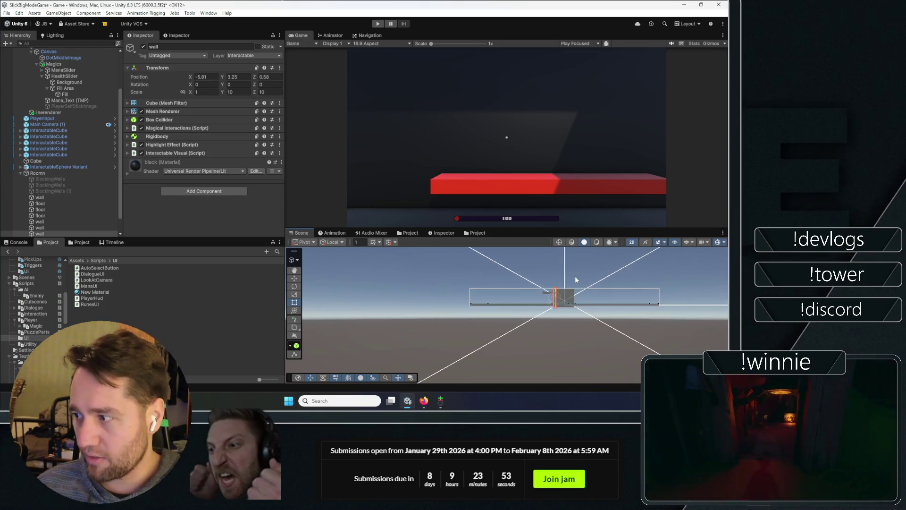
scroll(573, 289, "down", 3)
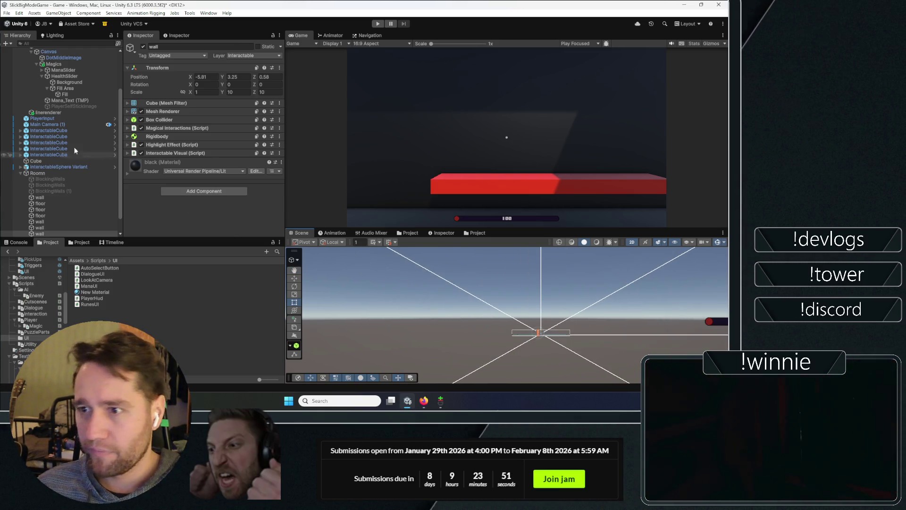
left_click(79, 112)
left_click(64, 76)
key("f")
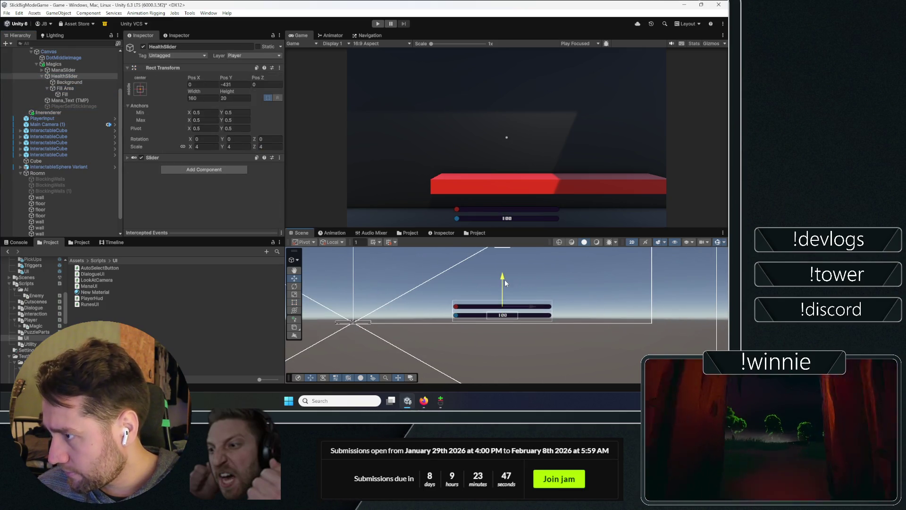
- Check the colour of the HealthSlider's Background Image, which is dark red
left_click(66, 82)
left_click(203, 183)
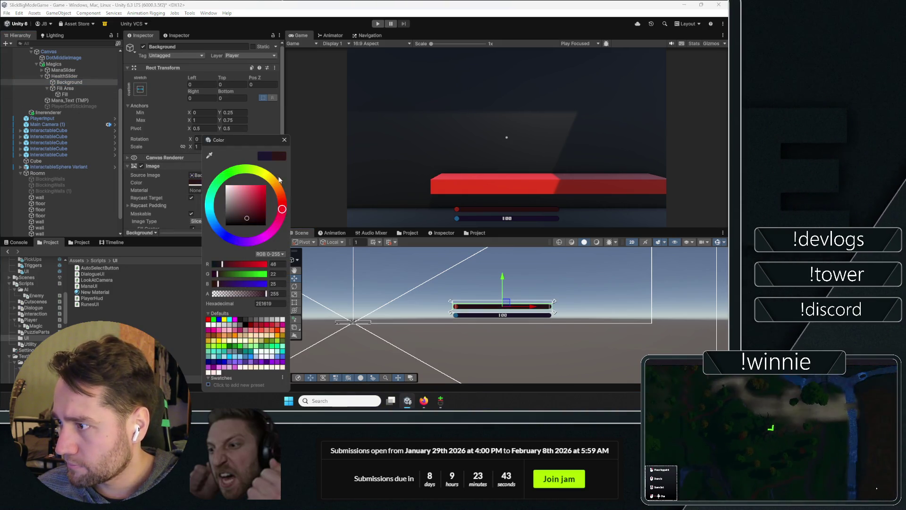
left_click(283, 140)
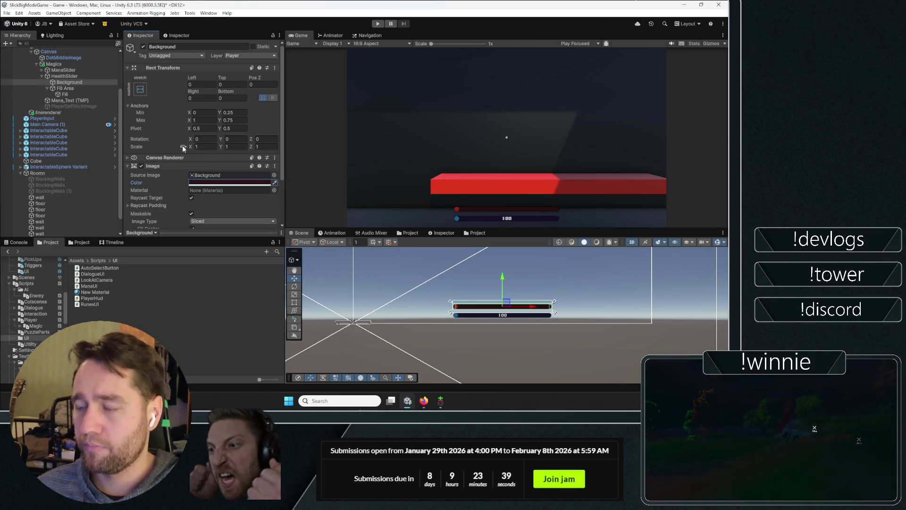
scroll(152, 147, "down", 3)
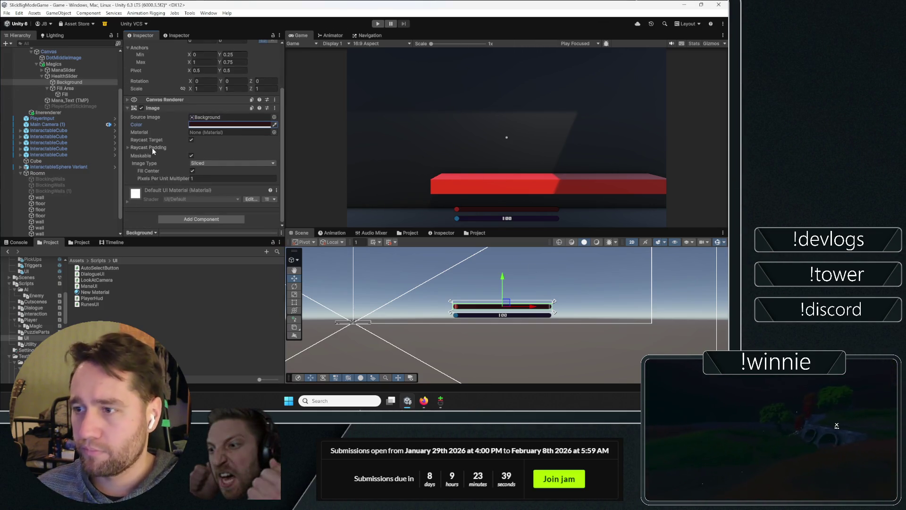
- Create a MonoBehaviour script named HealthUI in the Scripts/UI folder
right_click(115, 261)
mouse_move(142, 109)
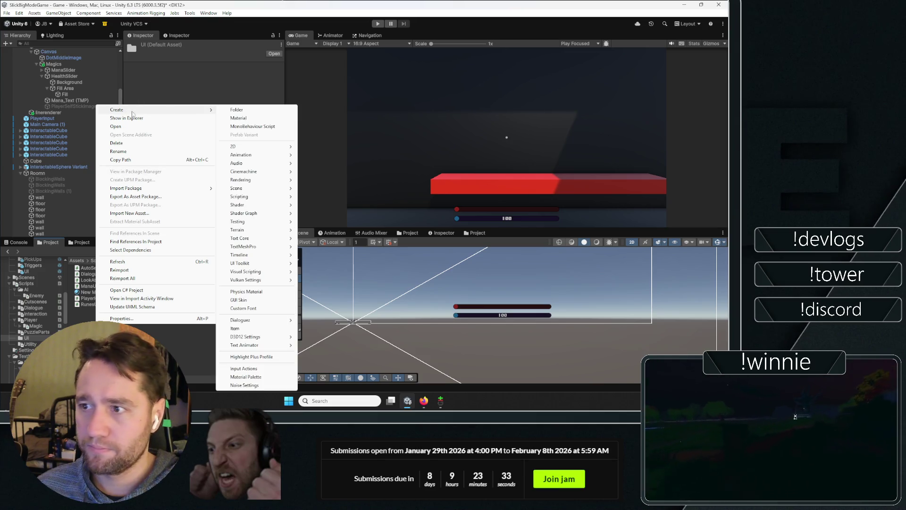
left_click(255, 118)
type("Hea")
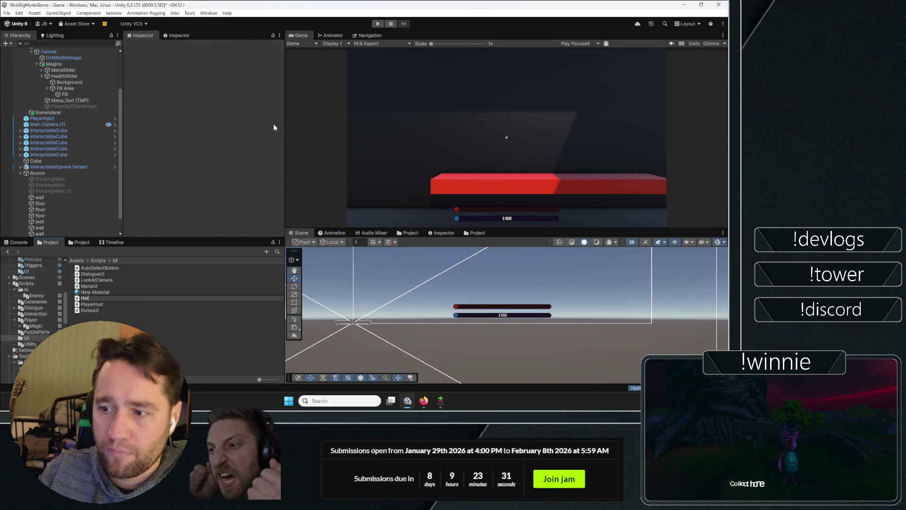
type("Hera")
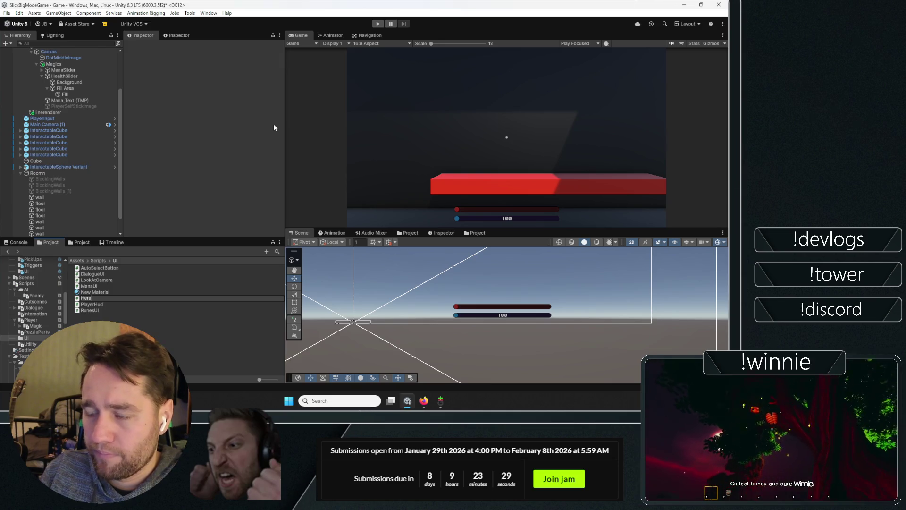
key("BackSpace")
type("thUI")
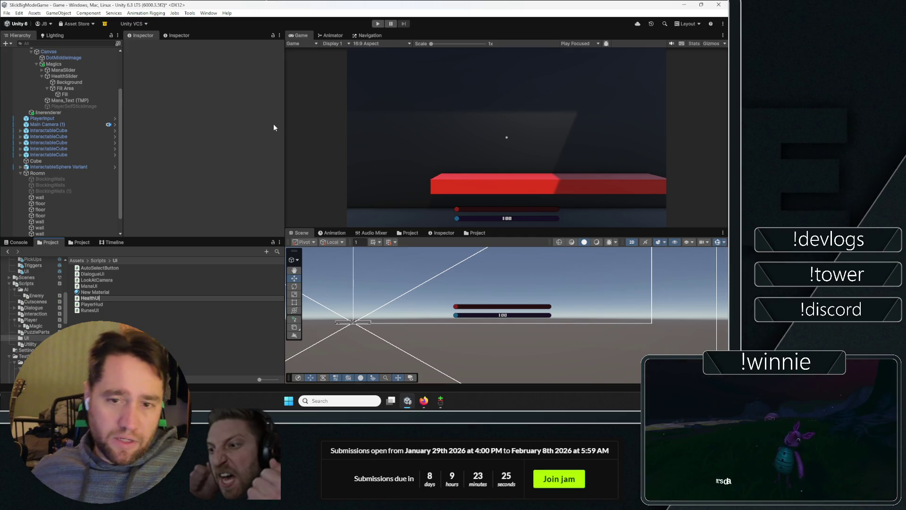
key("Return")
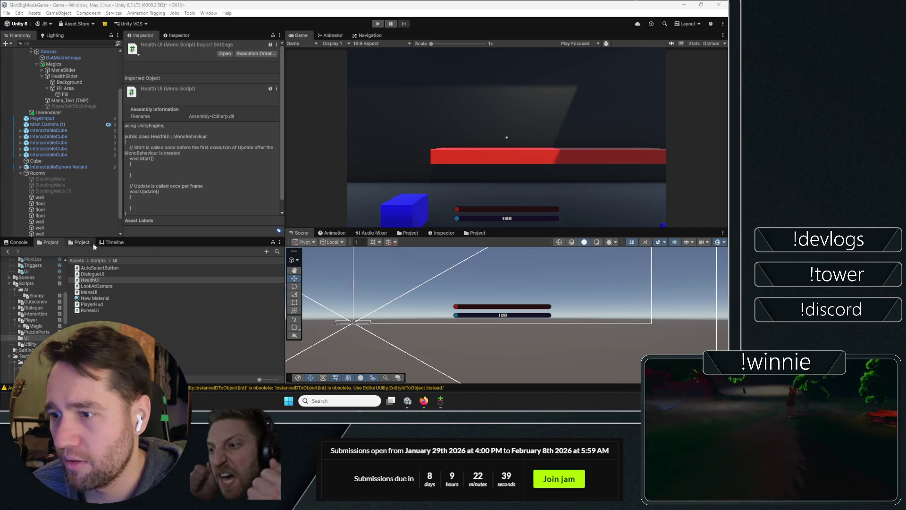
- Check the console, inspect the slider Fill and Mana_Text, then select the HealthUI script
left_click(18, 242)
left_click(45, 242)
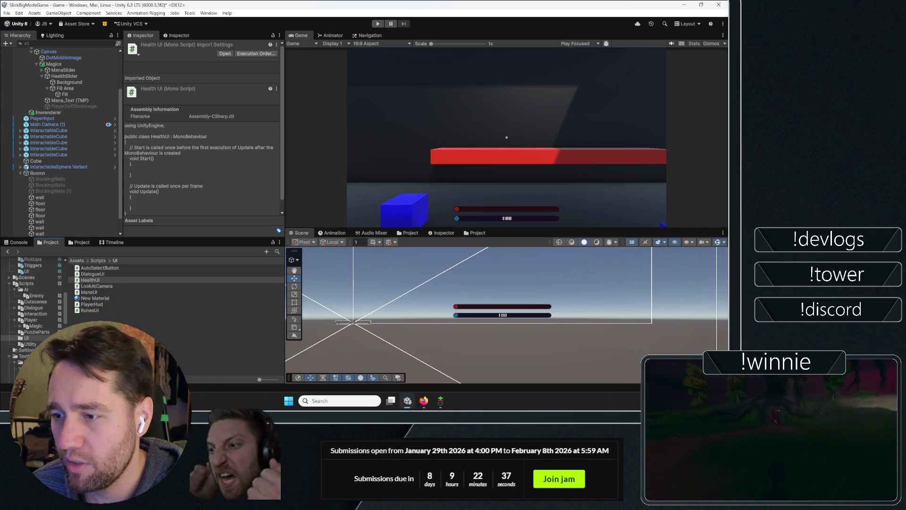
left_click(156, 340)
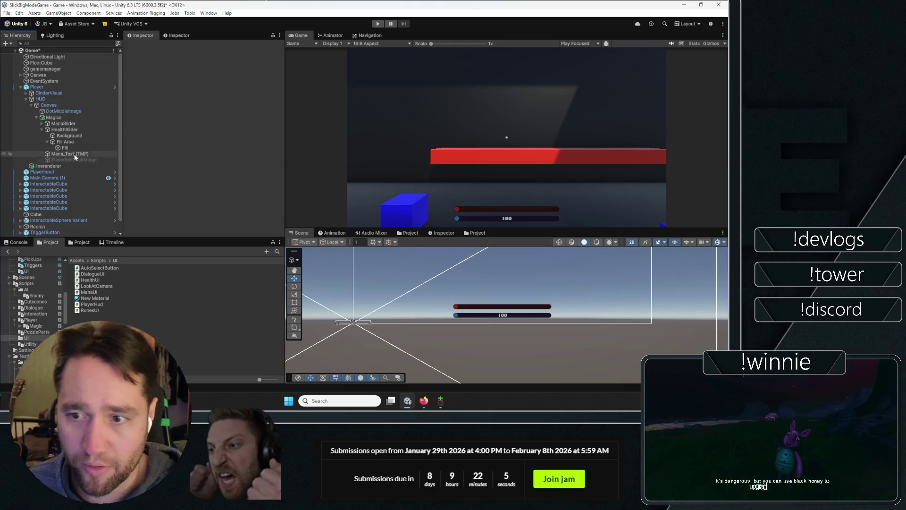
scroll(73, 156, "down", 1)
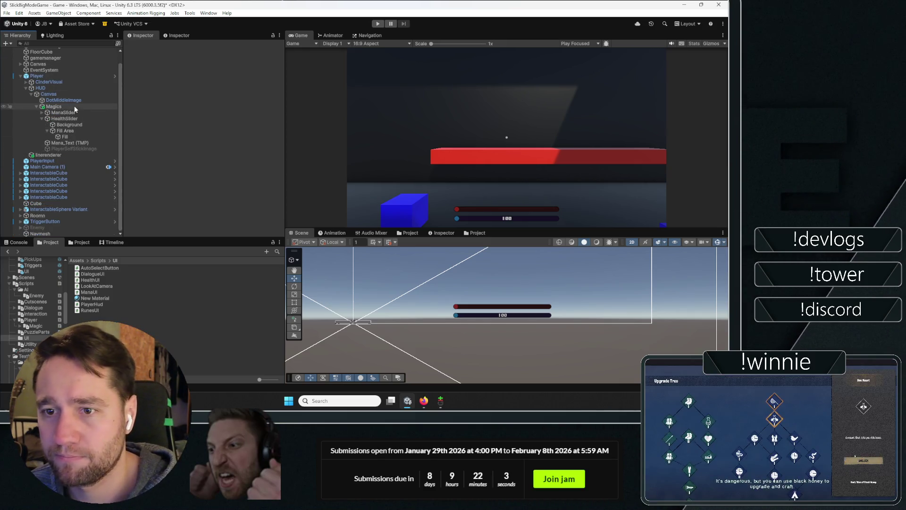
left_click(53, 138)
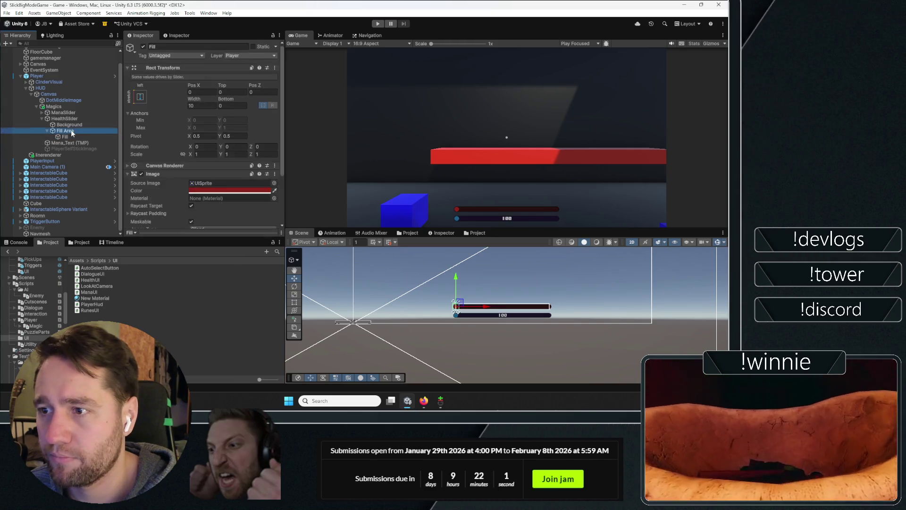
left_click(67, 143)
scroll(189, 158, "down", 5)
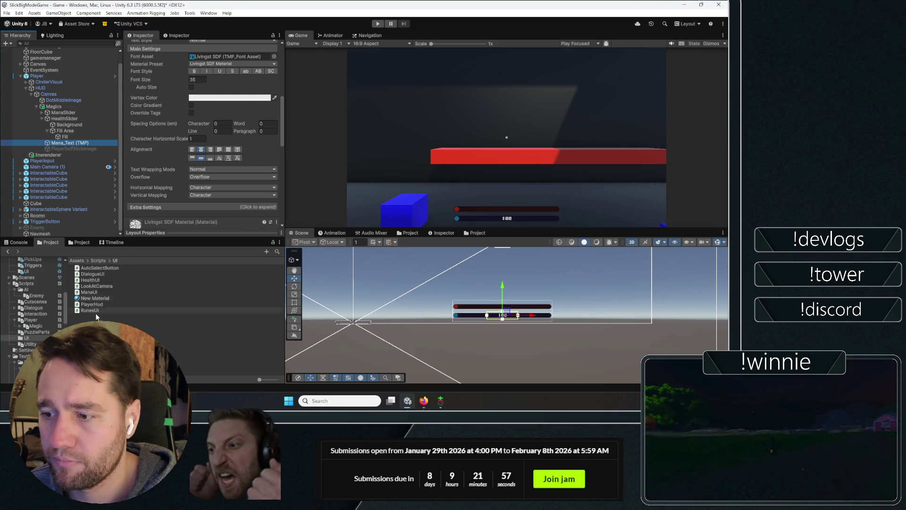
left_click(89, 280)
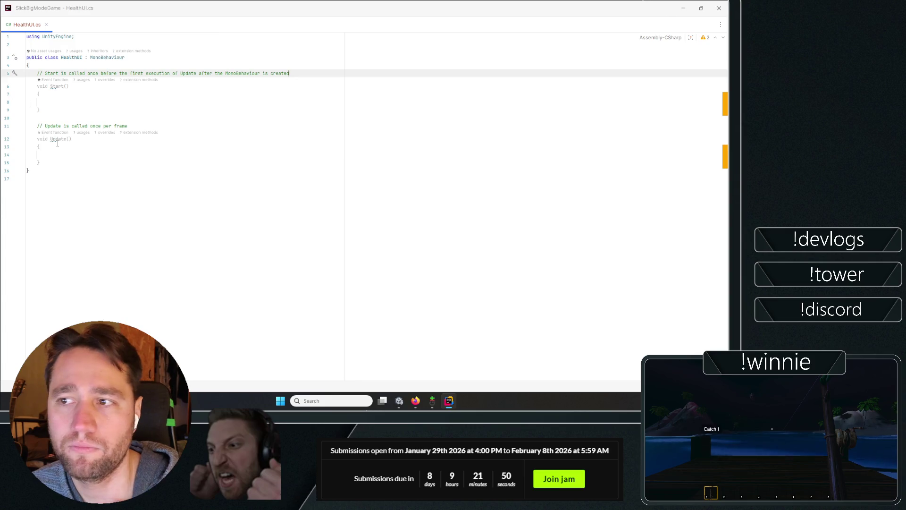
- Maximize Rider to read the default HealthUI.cs template, then return to Unity
left_click(75, 147)
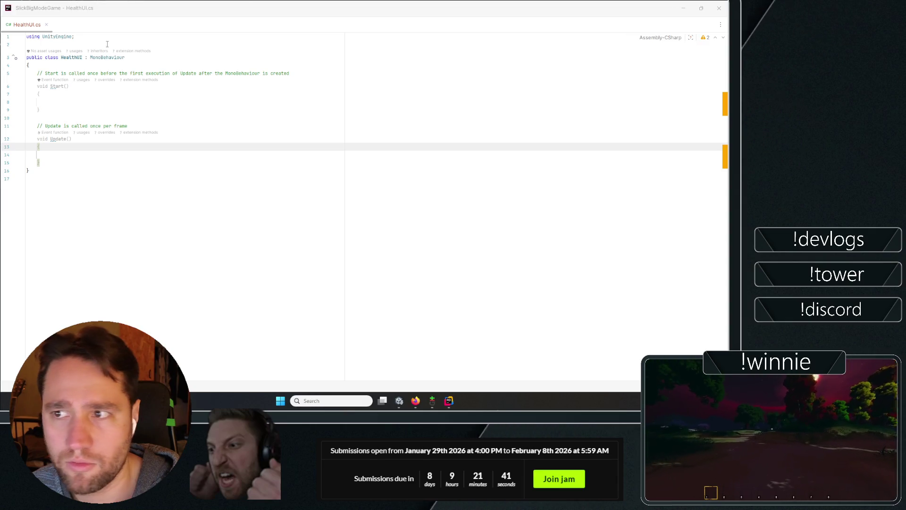
left_click(399, 402)
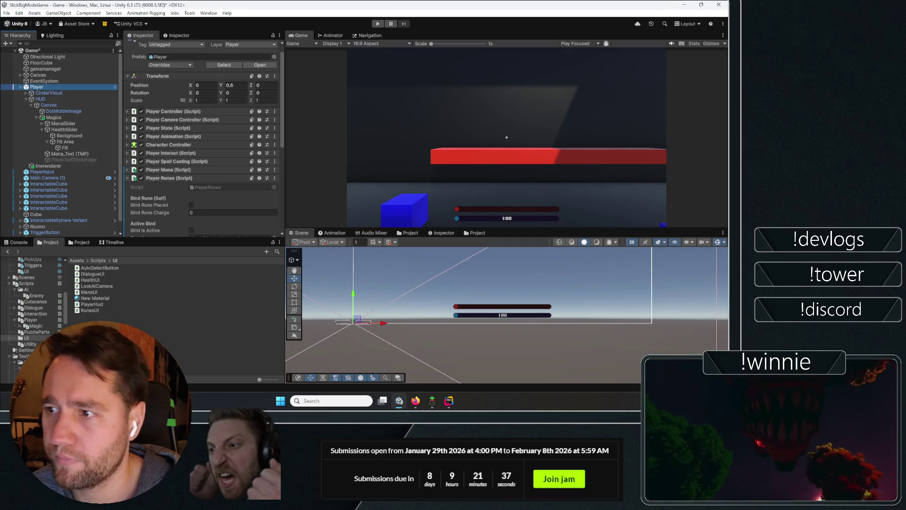
- Review the Player Health and Player Mana components and ManaUI code, then return to HealthUI.cs
scroll(194, 142, "down", 5)
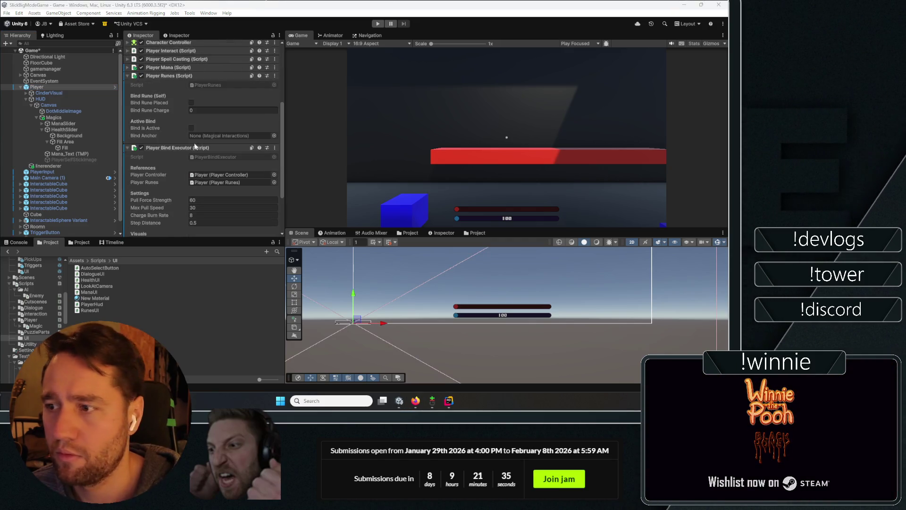
left_click(177, 84)
left_click(176, 83)
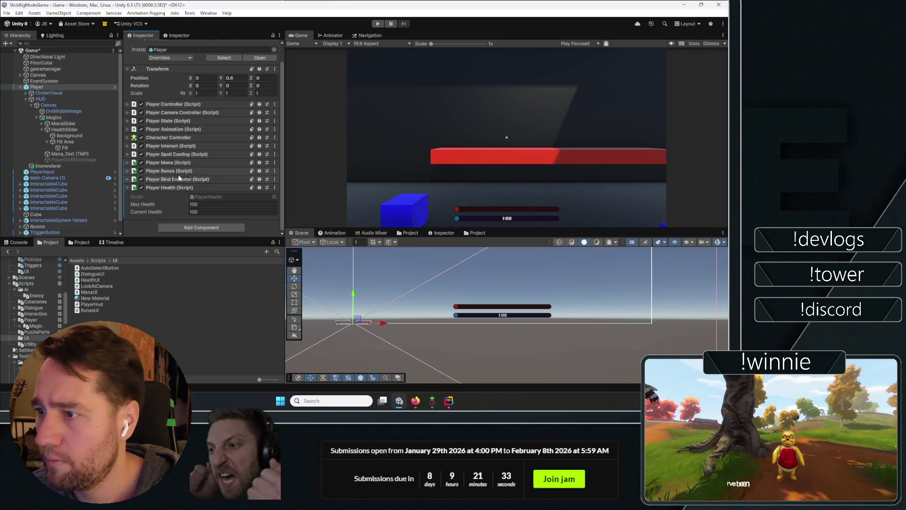
left_click(275, 187)
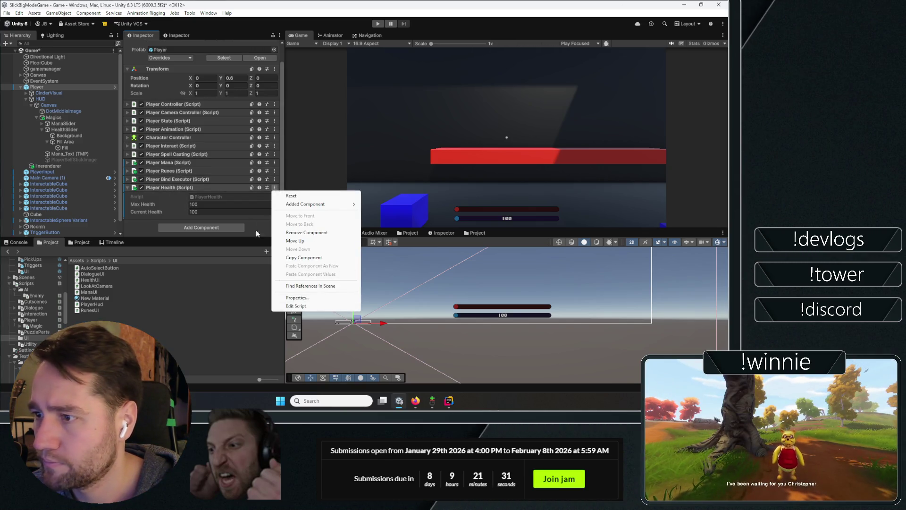
left_click(296, 312)
left_click(275, 163)
left_click(331, 292)
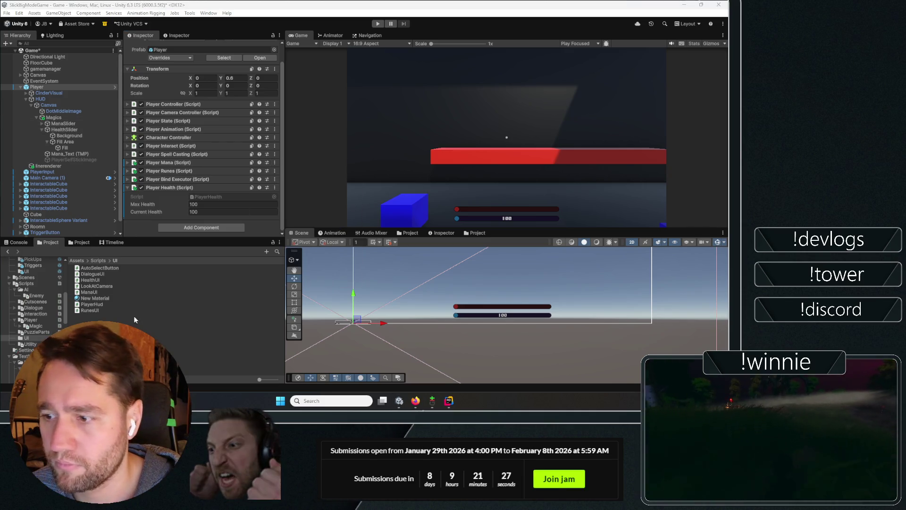
left_click(90, 292)
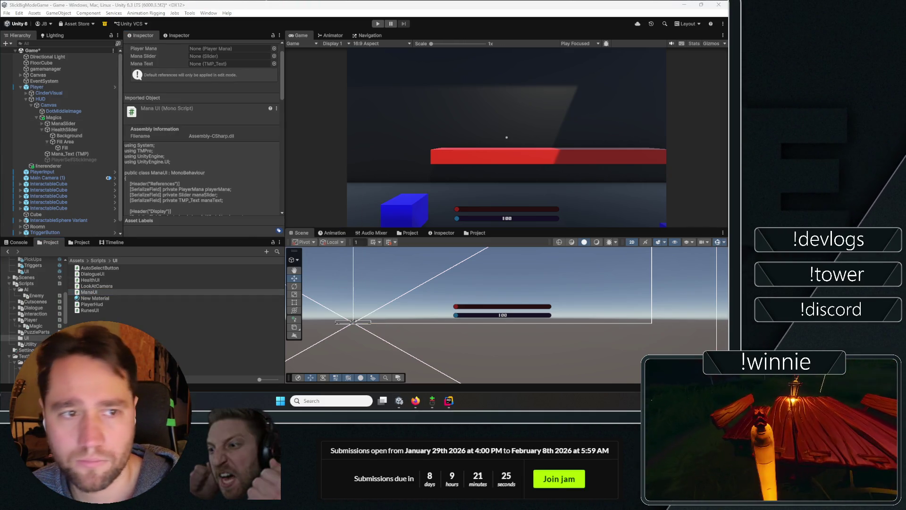
left_click(449, 400)
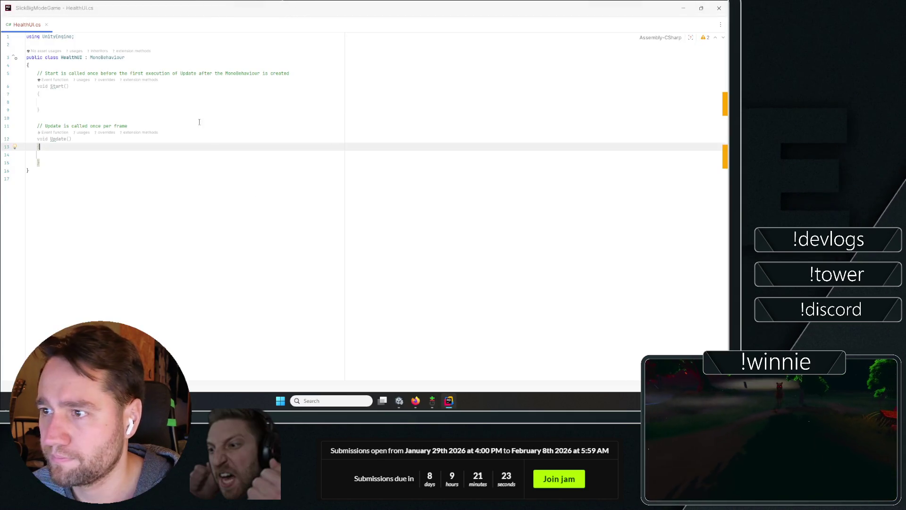
- Paste the ManaUI fields into HealthUI and change the first to PlayerHealth playerHealth
left_click(29, 118)
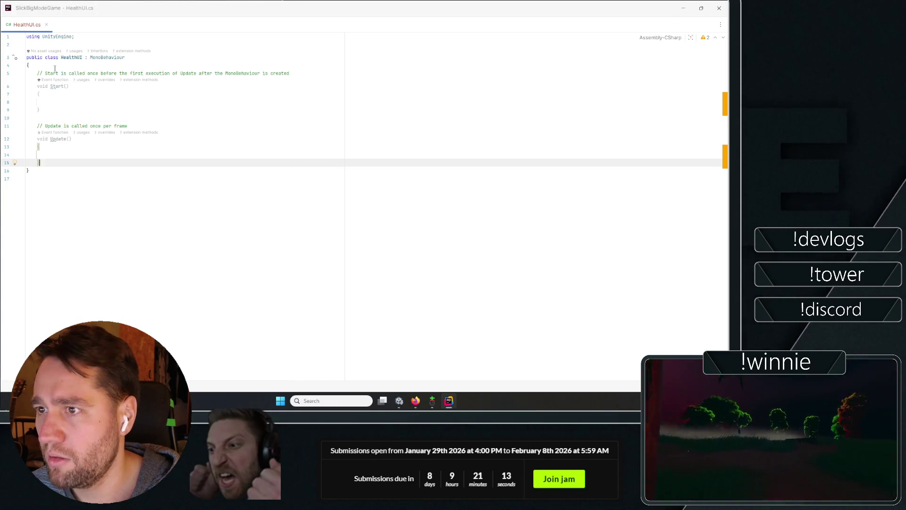
left_click(29, 65)
type("\\")
key("Return")
key("ctrl+v")
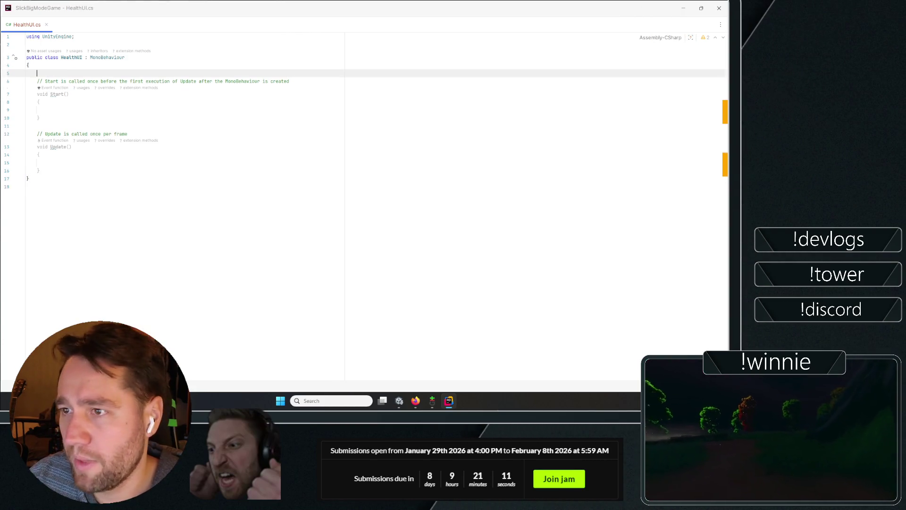
double_click(116, 81)
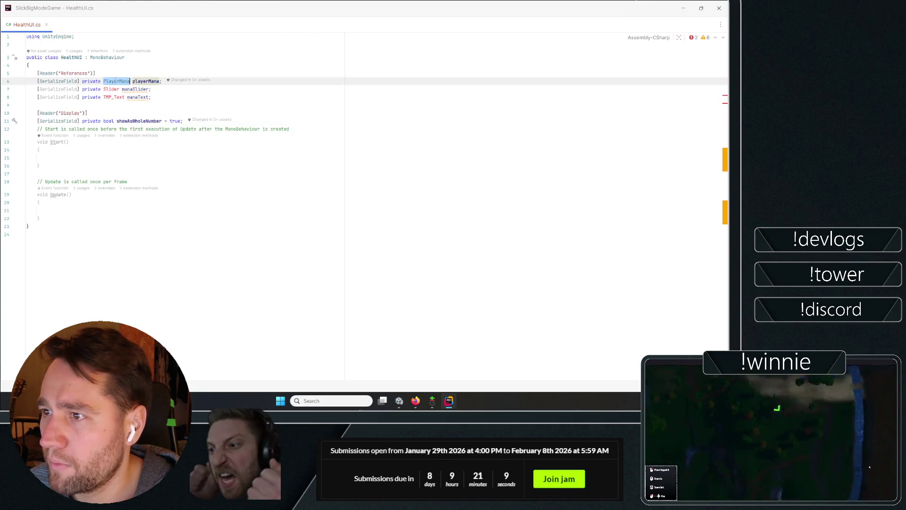
type("PlayerHealth")
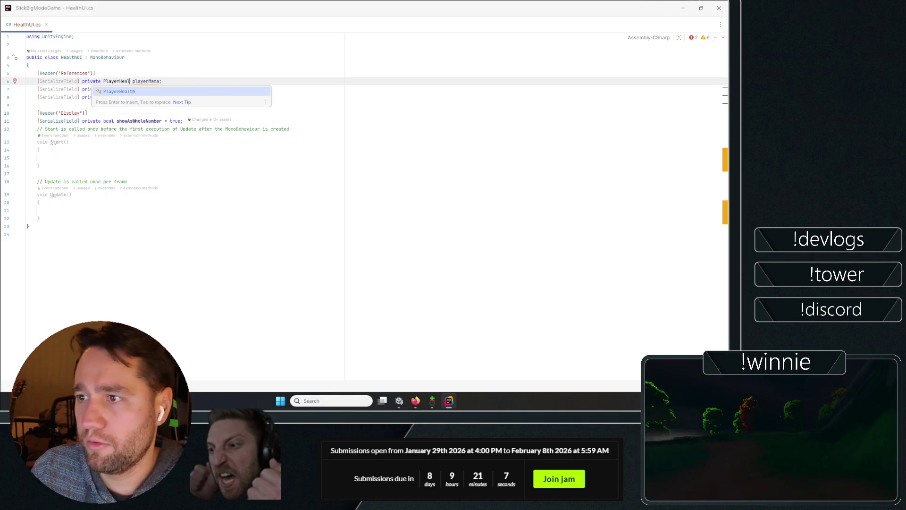
key("Return")
double_click(151, 81)
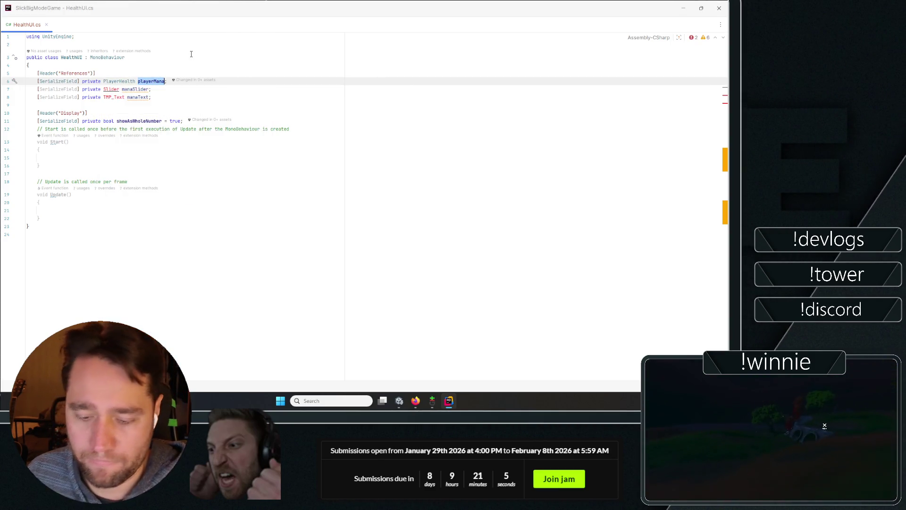
type("player")
left_click(168, 186)
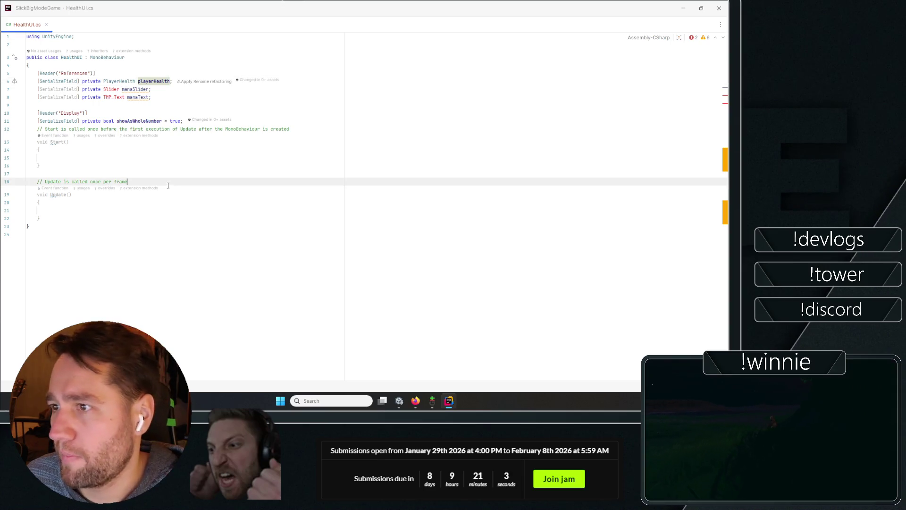
- Add the imports using UnityEngine.UI; and using TMPro;
left_click(94, 45)
type("using ")
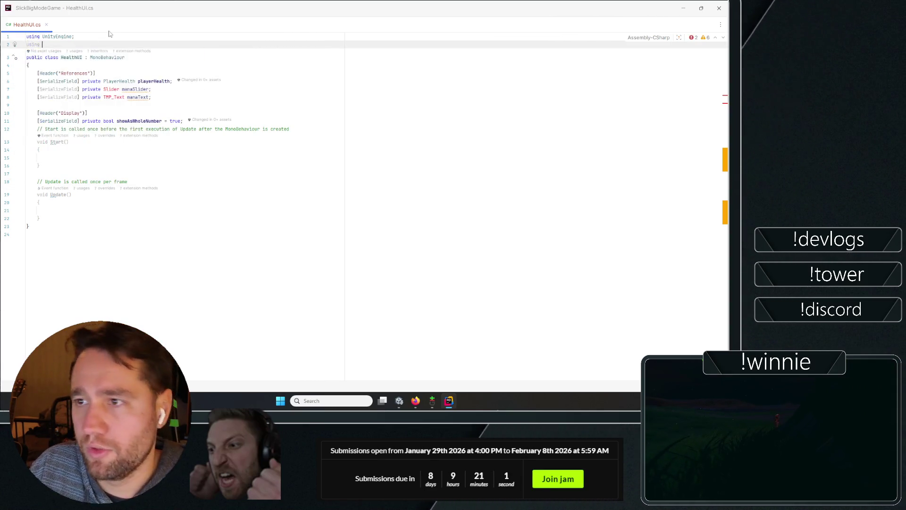
type("UnityEngine.UI;")
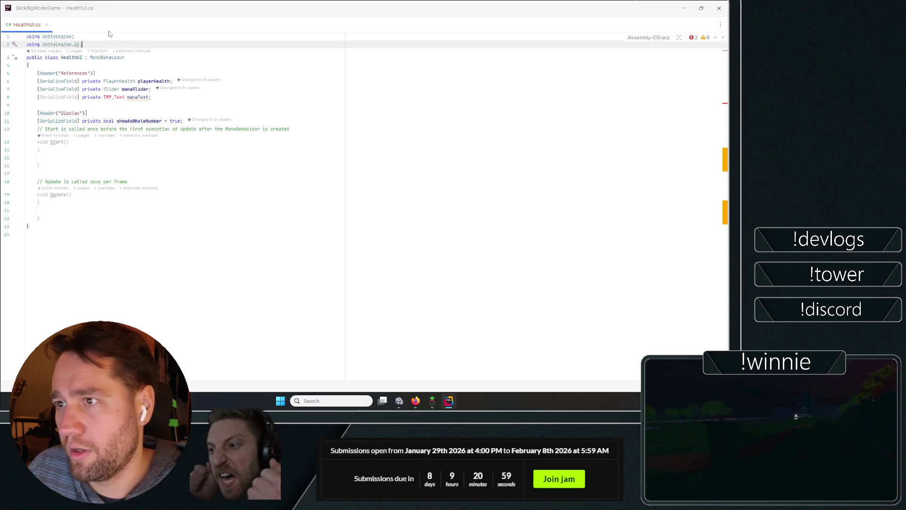
key("Return")
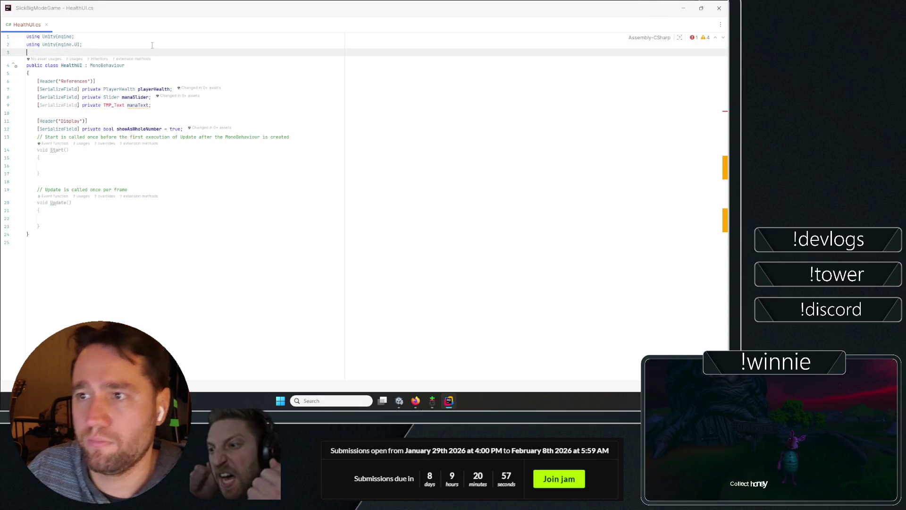
type("using TMPro;")
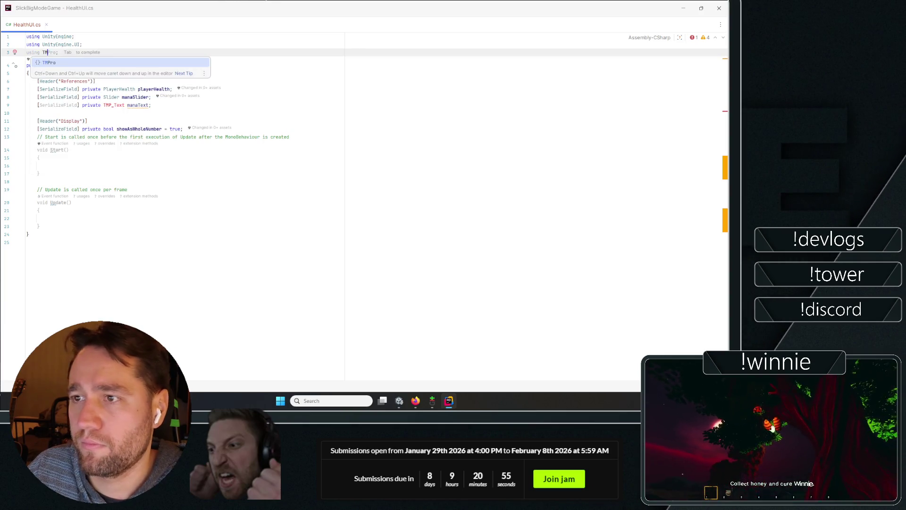
- Rename the manaSlider and manaText fields to healthSlider and healthText
left_click(37, 218)
left_click(28, 73)
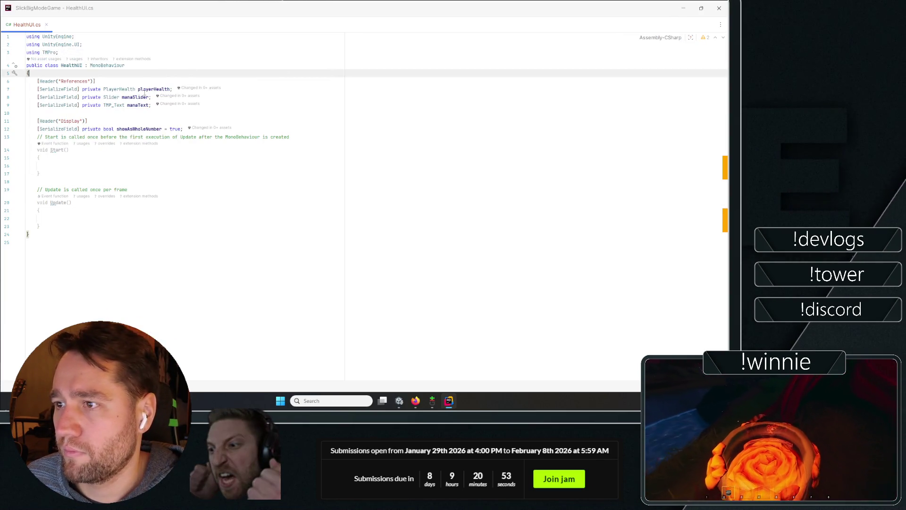
left_click_drag(133, 97, 122, 97)
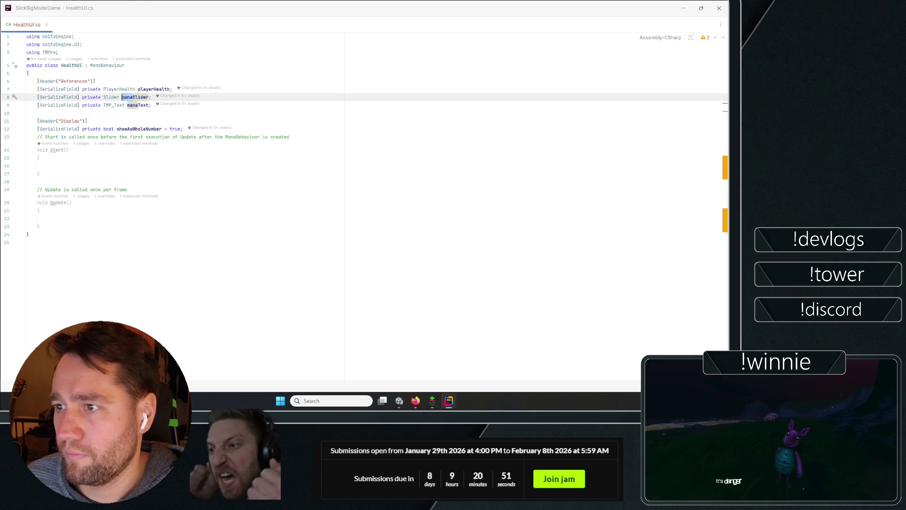
type("he")
left_click(135, 104)
key("BackSpace")
key("BackSpace")
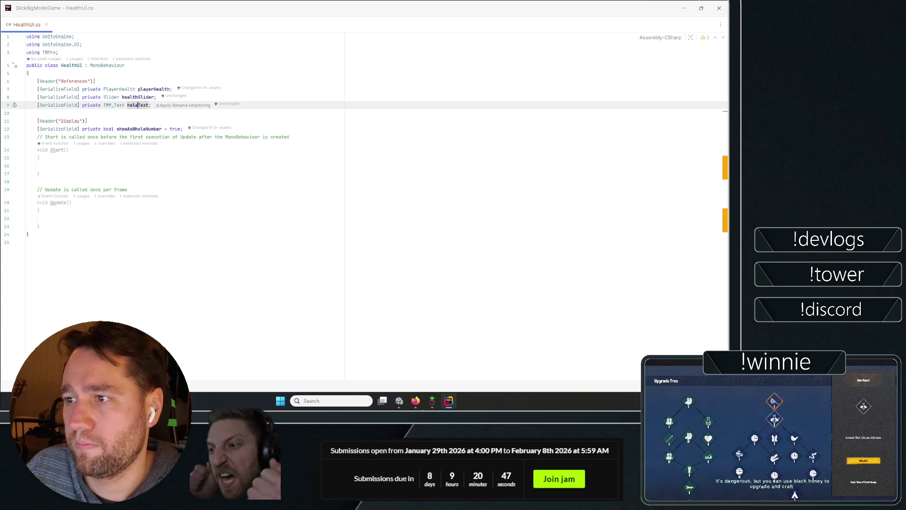
type("h")
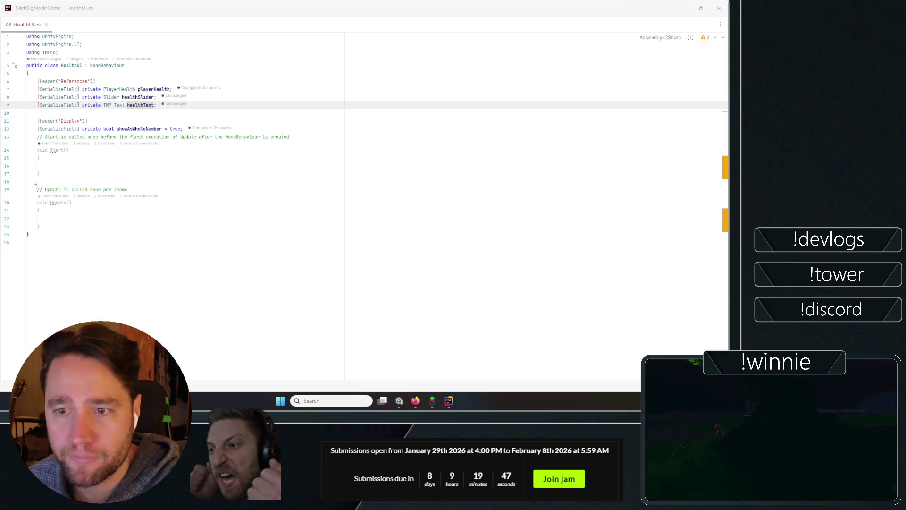
left_click(133, 129)
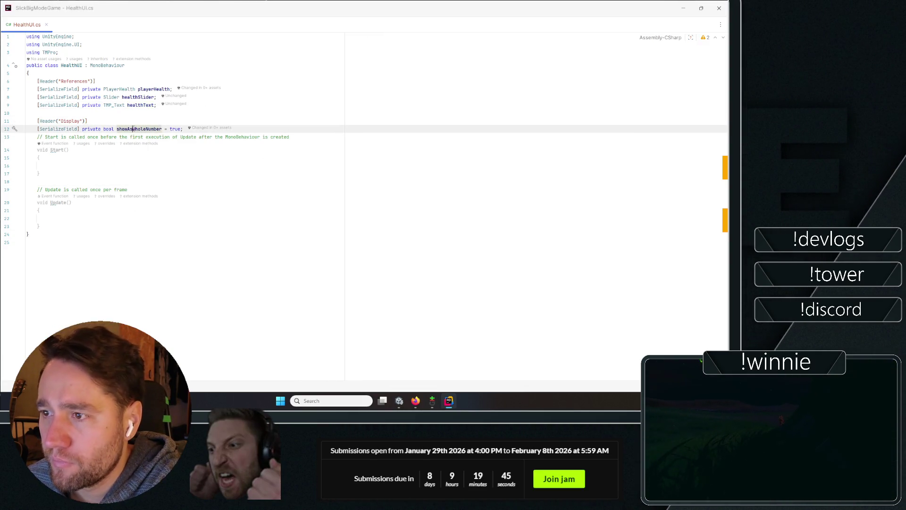
left_click(86, 224)
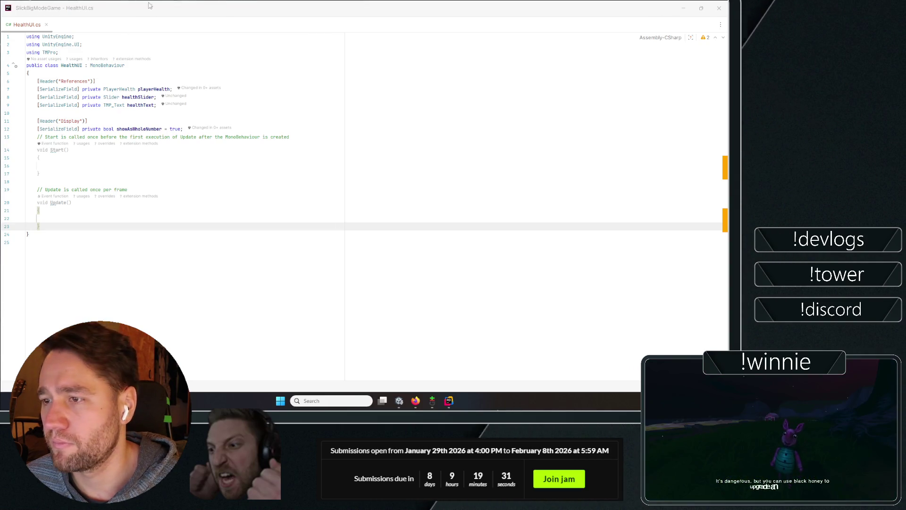
left_click(139, 150)
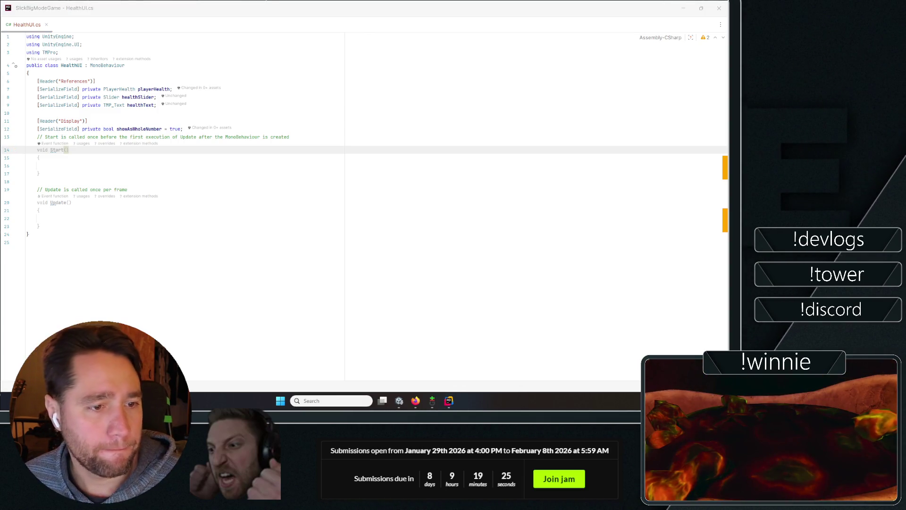
left_click_drag(49, 227, 28, 137)
- Paste Reset, OnEnable and OnDisable, making Reset fill healthSlider and healthText
type("private void Reset()     {         manaSlider = GetComponentInChildren<Slider>();         manaText = GetComponentInChildren<TMP_Text>();     }      private void OnEnable()     {         if (playerMana != null)             playerMana.OnManaChanged += PlayerMana_OnManaChanged;          RefreshUI();     }      private void OnDisable()     {         if (playerMana != null)             playerMana.OnManaChanged -= PlayerMana_OnManaChanged;     }")
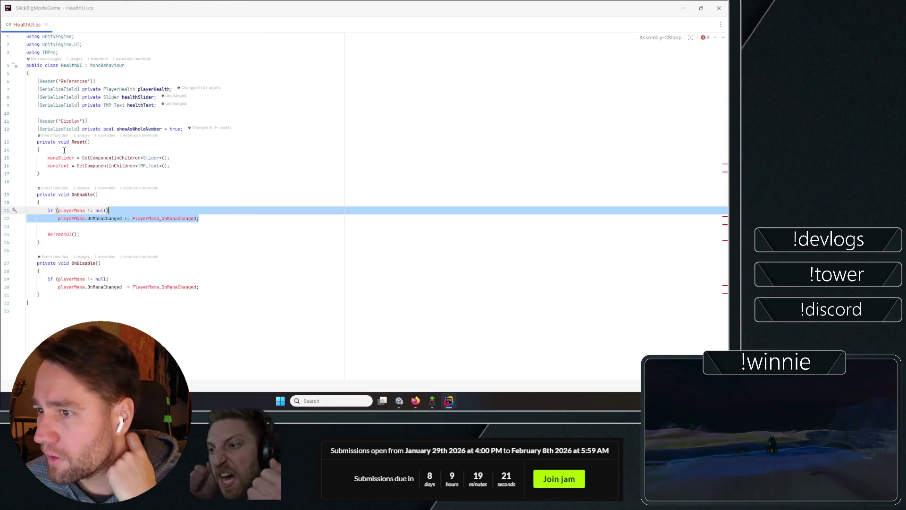
double_click(57, 158)
type("heal")
key("Return")
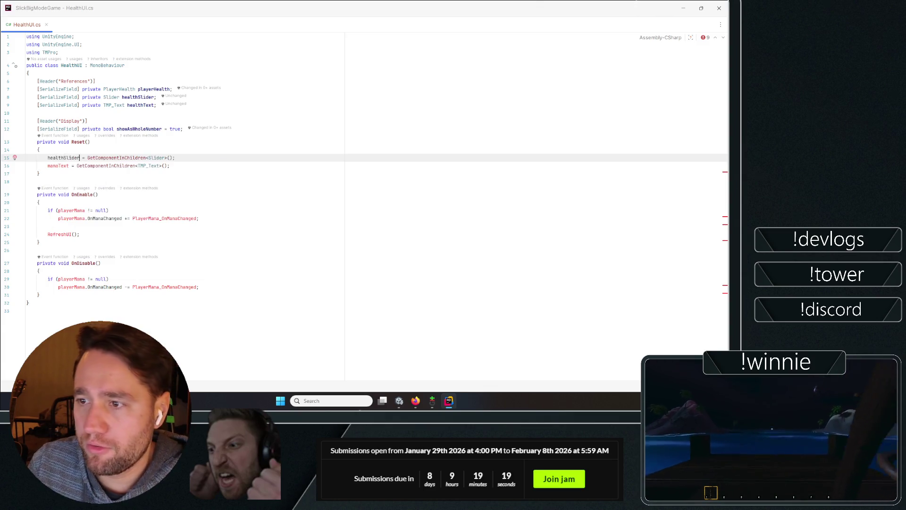
double_click(59, 166)
type("healths")
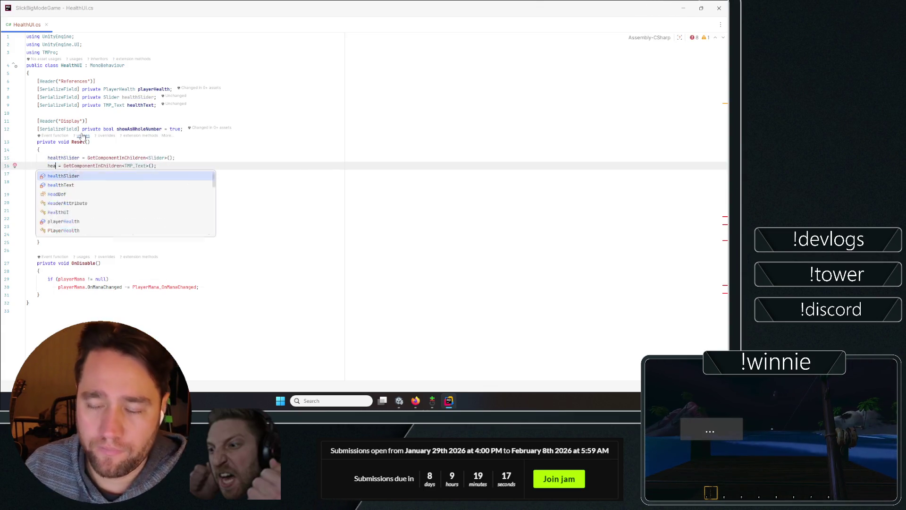
key("BackSpace")
type("tT")
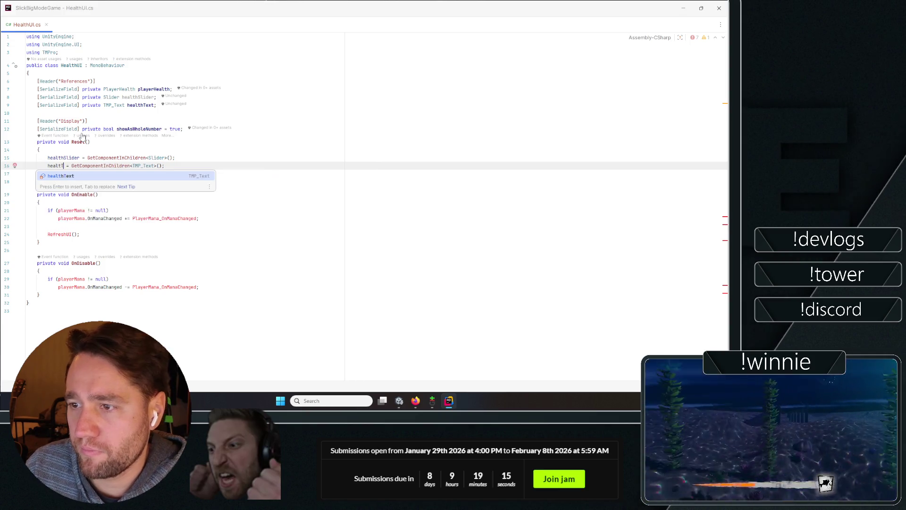
key("Return")
- Replace playerMana with playerHealth in OnEnable's null check and subscription line
key("Down")
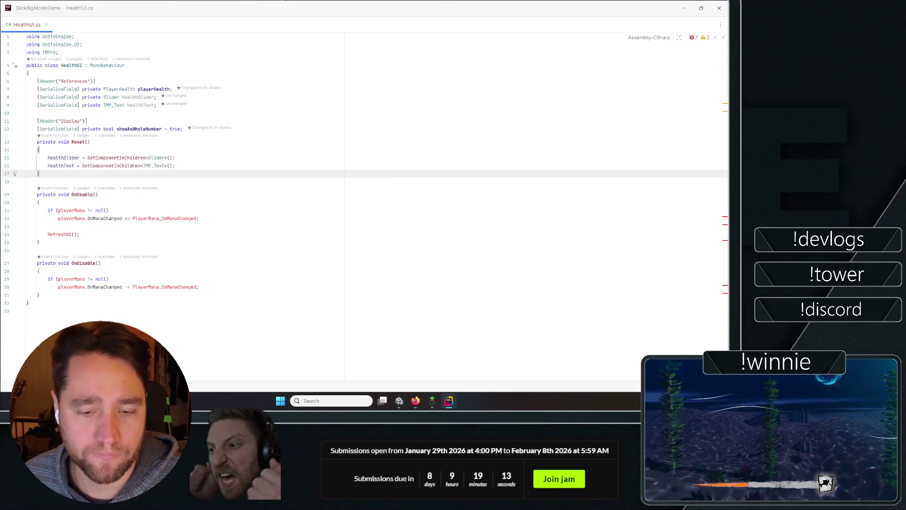
left_click(244, 161)
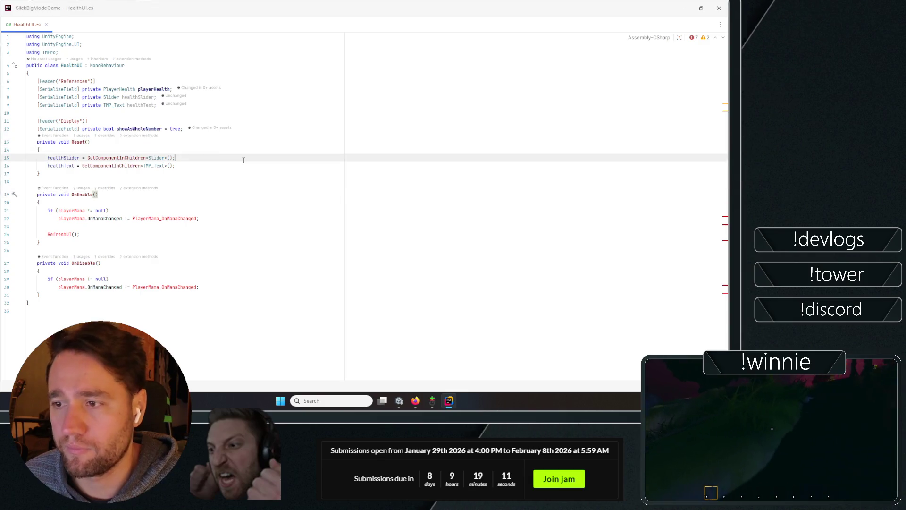
left_click(156, 182)
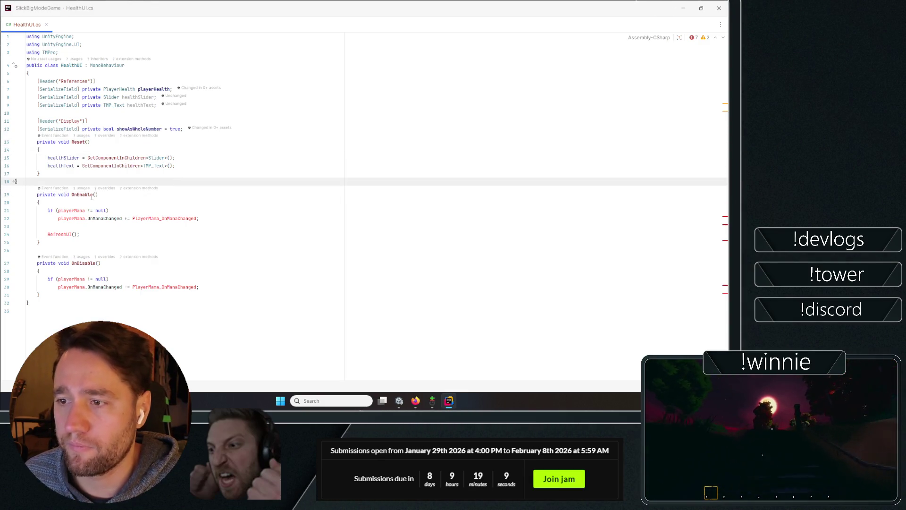
left_click(69, 209)
type("playerH")
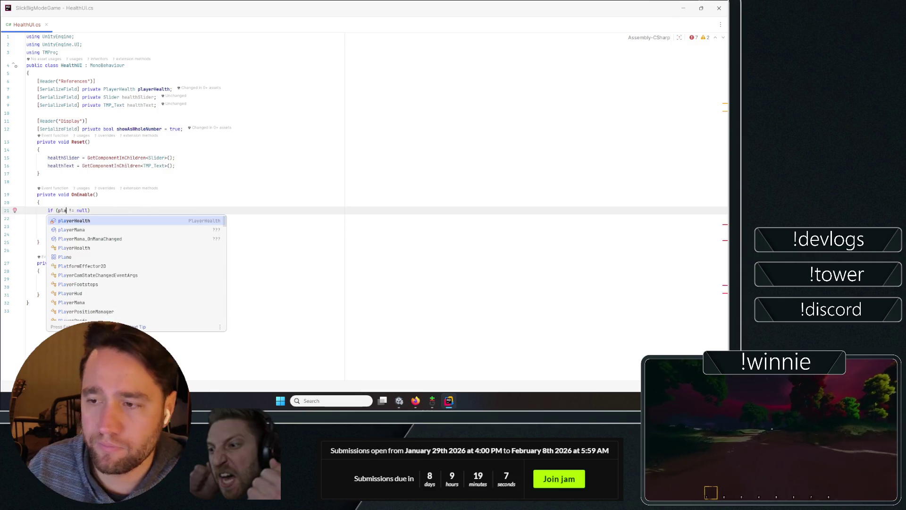
key("Return")
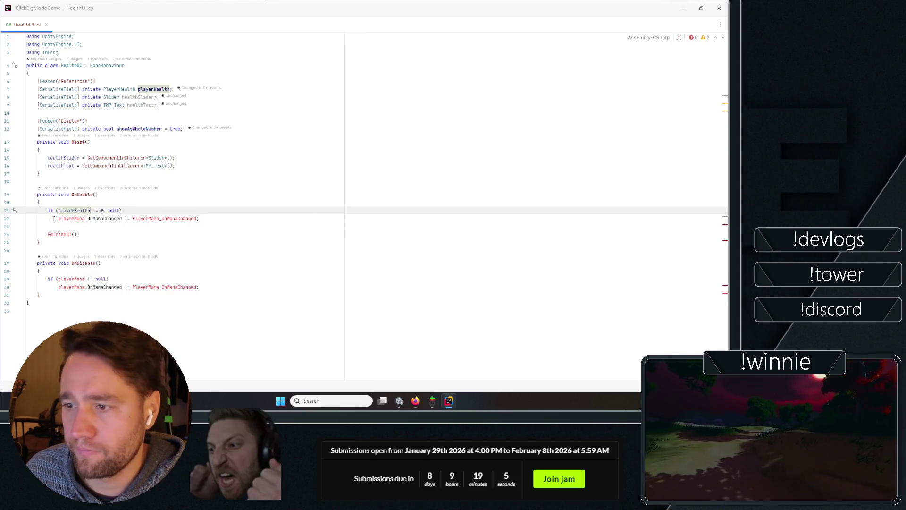
double_click(69, 218)
type("playerHealth")
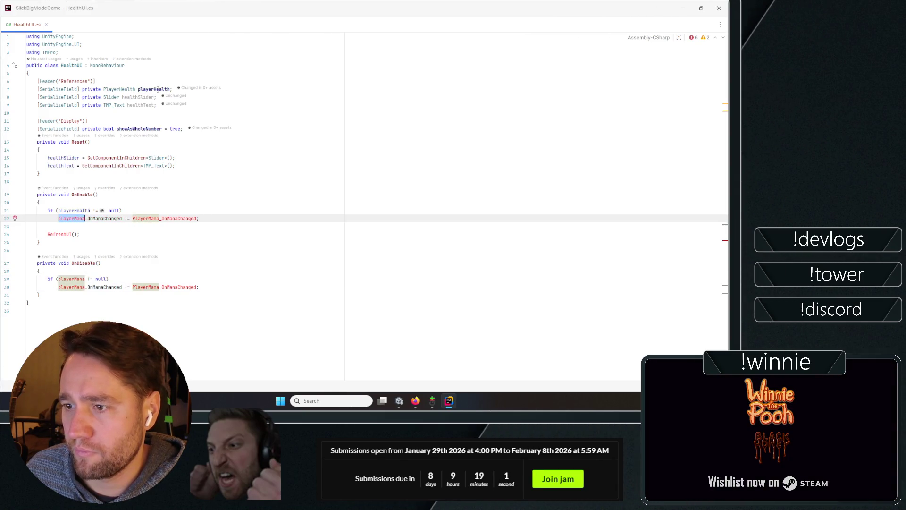
- Subscribe to OnHealthChanged, delete the old mana handler, and generate PlayerHealthOnOnHealthChanged
left_click(259, 163)
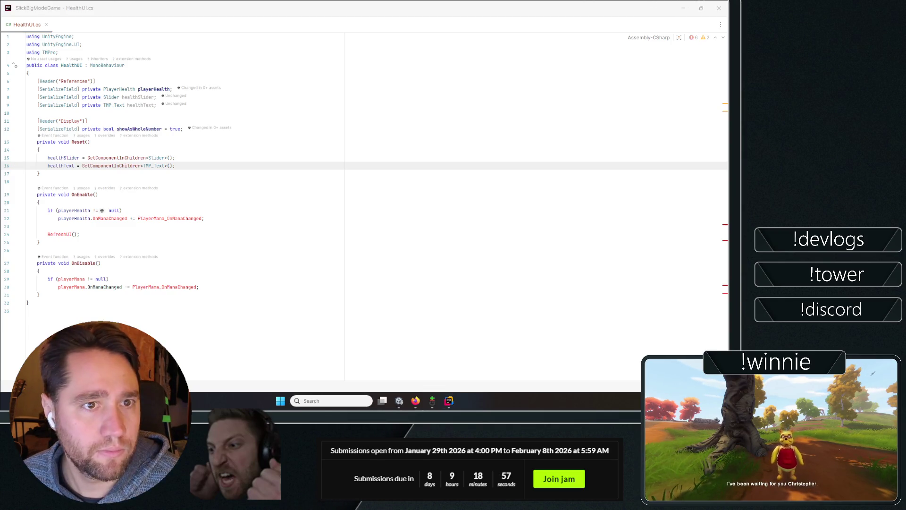
left_click(217, 215)
type("OnHe")
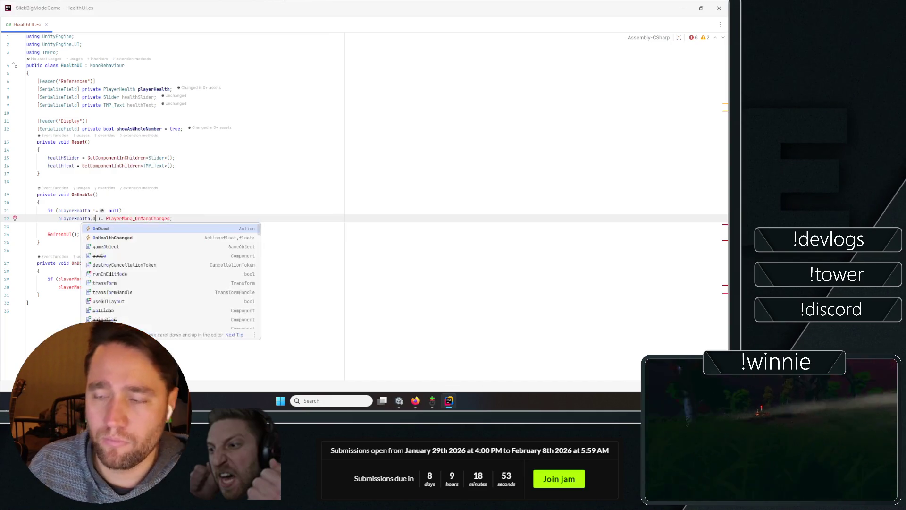
key("Return")
key("ctrl+shift+Right")
key("ctrl+shift+Right")
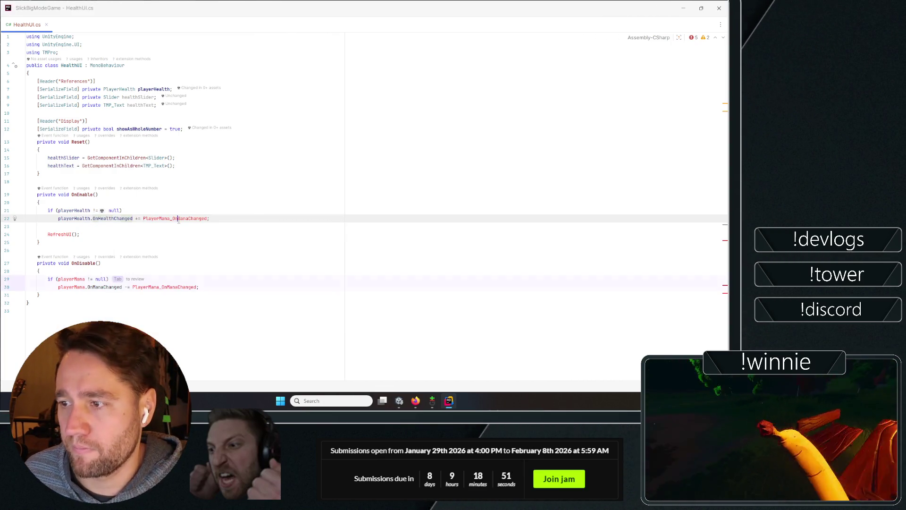
key("Delete")
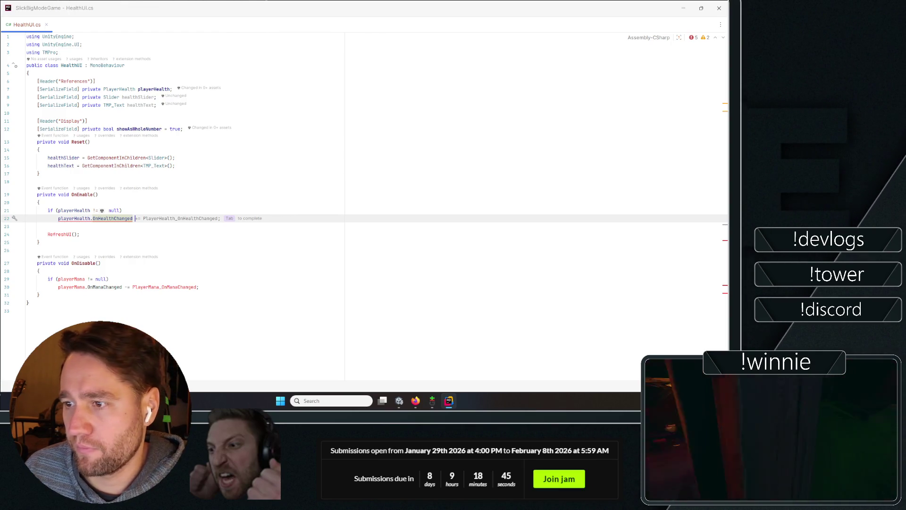
left_click(204, 237)
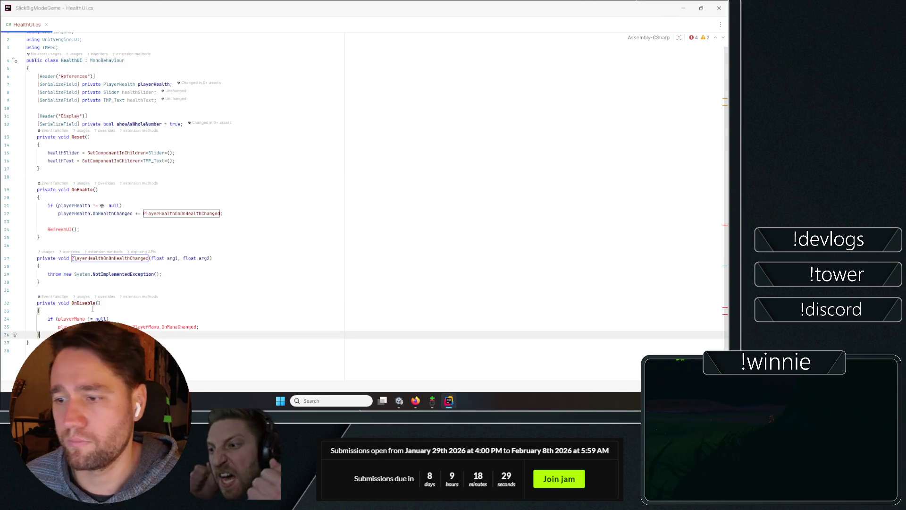
- Paste the RefreshUI method and make its early-return check test playerHealth
key("Return")
type("private void RefreshUI() {     if (playerMana == null)         return;      if (manaSlider != null)     {         manaSlider.minValue = 0f;         manaSlider.maxValue = playerMana.MaxMana;         manaSlider.value = playerMana.CurrentMana;     }      if (manaText != null)     {         if (showAsWholeNumber)         {             int current = Mathf.RoundToInt(playerMana.CurrentMana);             int max = Mathf.RoundToInt(playerMana.MaxMana);             manaText.text = $\"{current}/{max}\";         }         else         {             manaText.text = $\"{playerMana.CurrentMana:0.0}/{playerMana.MaxMana:0.0}\";         }     } }")
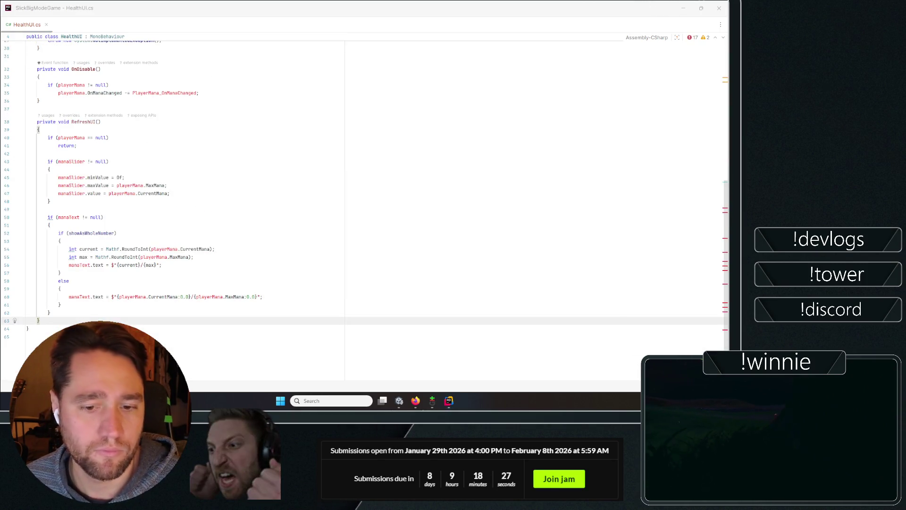
left_click(271, 215)
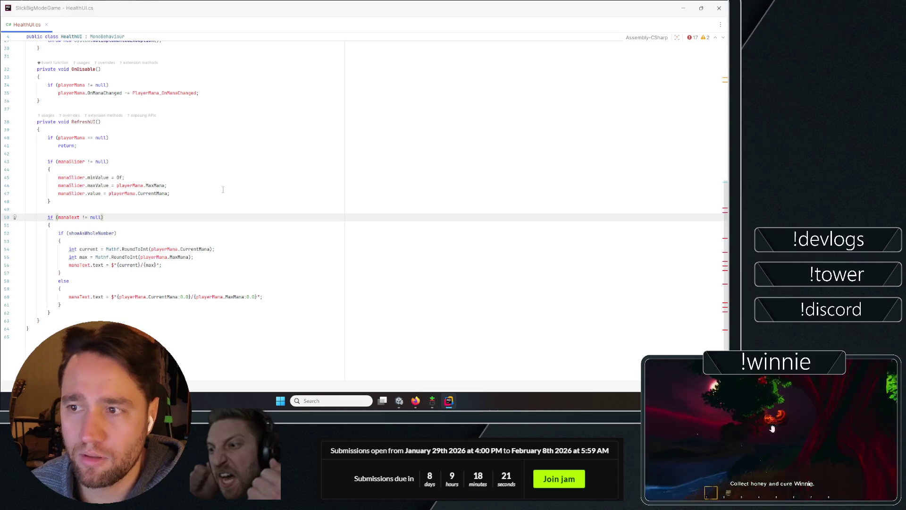
left_click(92, 138)
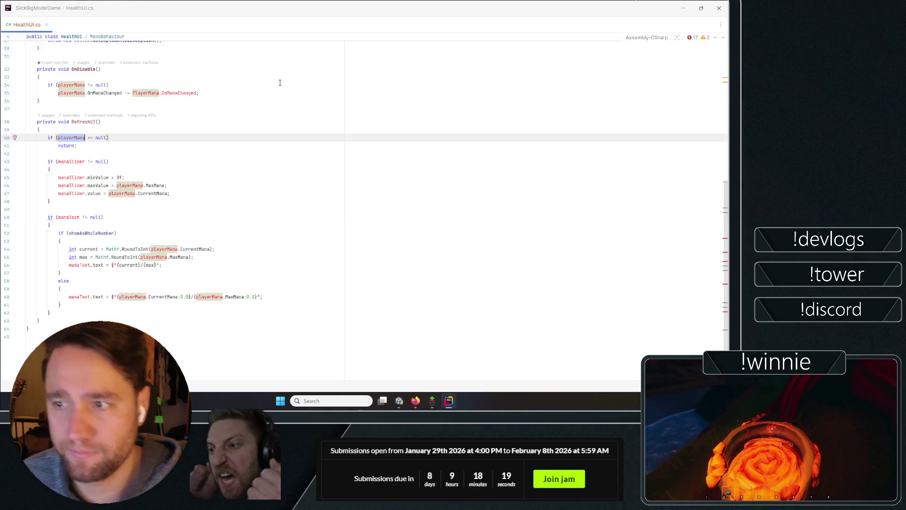
key("ctrl+BackSpace")
type("playte")
type("rH")
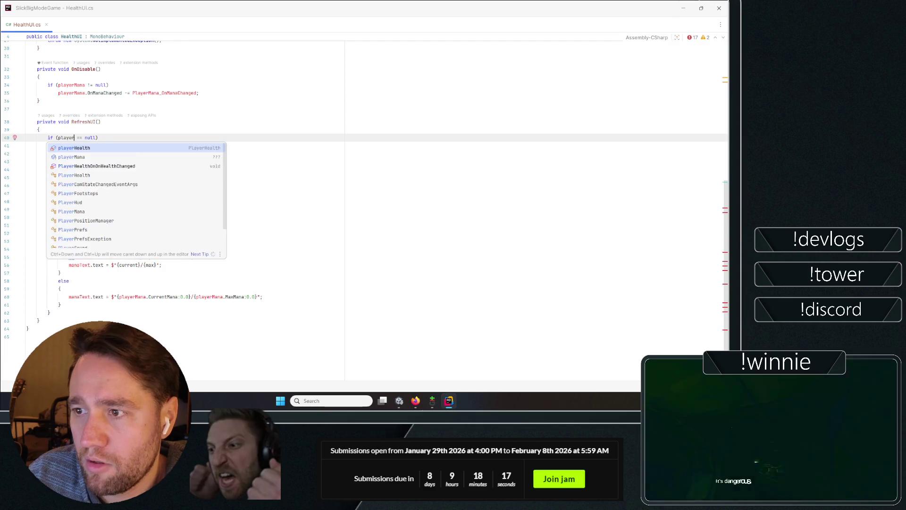
key("Return")
left_click(259, 186)
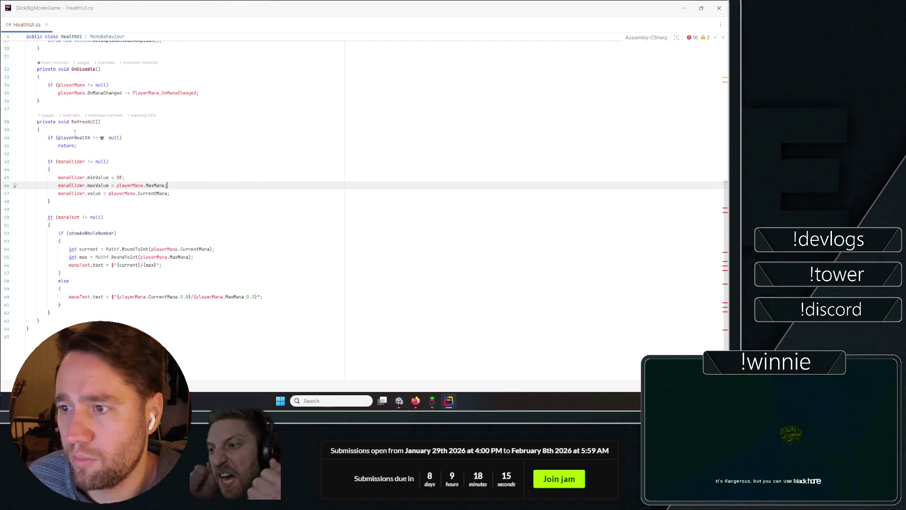
double_click(71, 137)
- Replace every manaSlider reference in RefreshUI with healthSlider
double_click(66, 162)
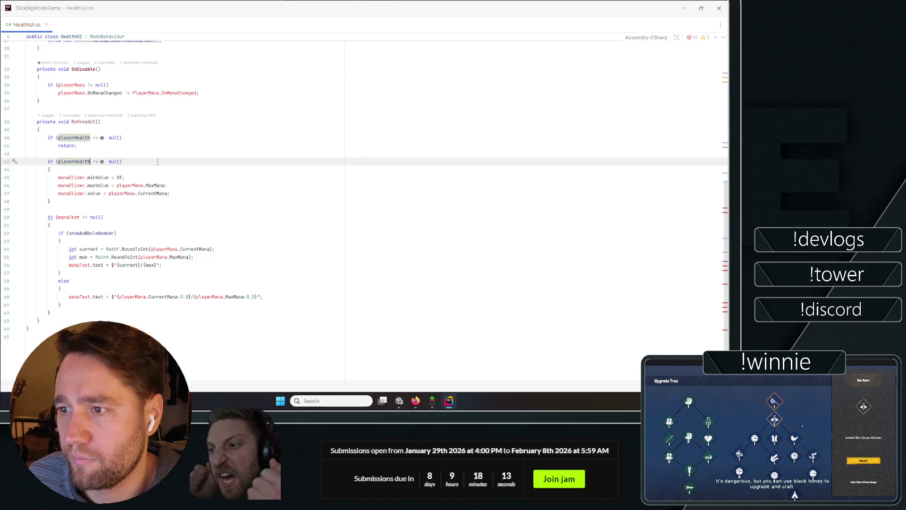
type("hea")
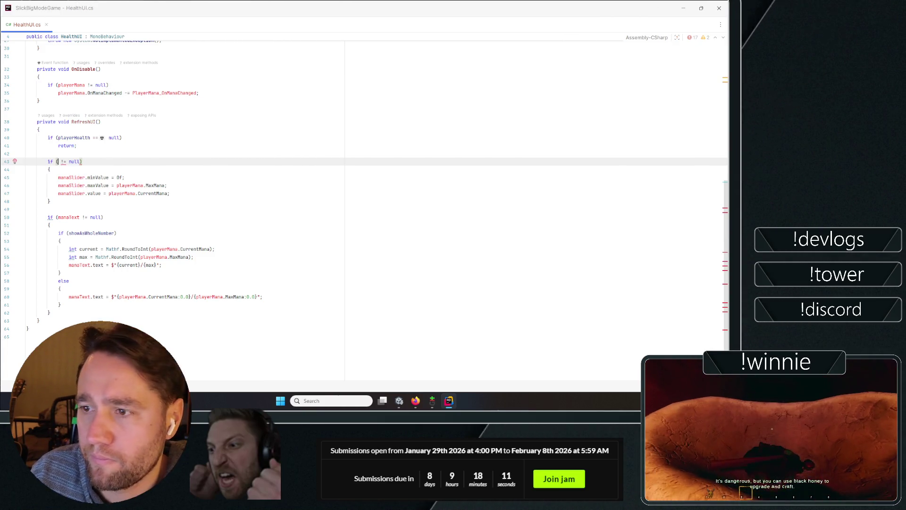
type("lthS")
key("Return")
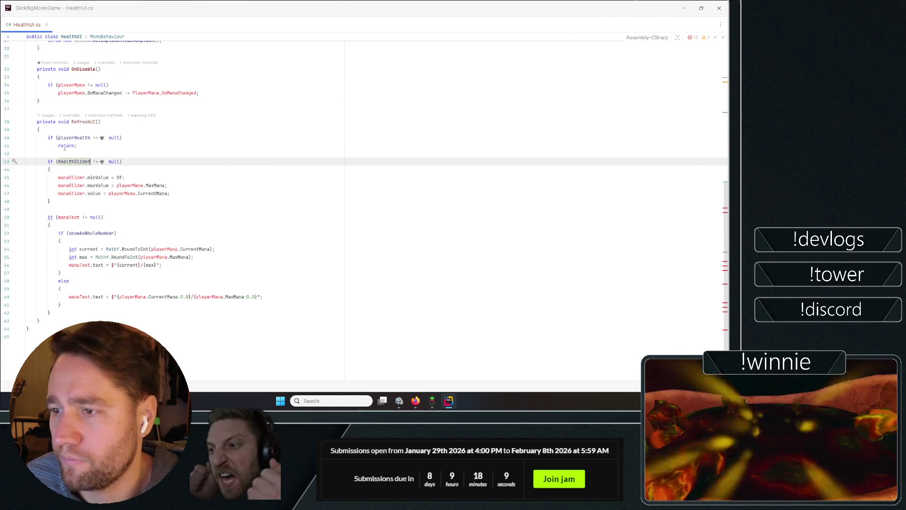
double_click(70, 178)
type("healthSlider")
double_click(70, 186)
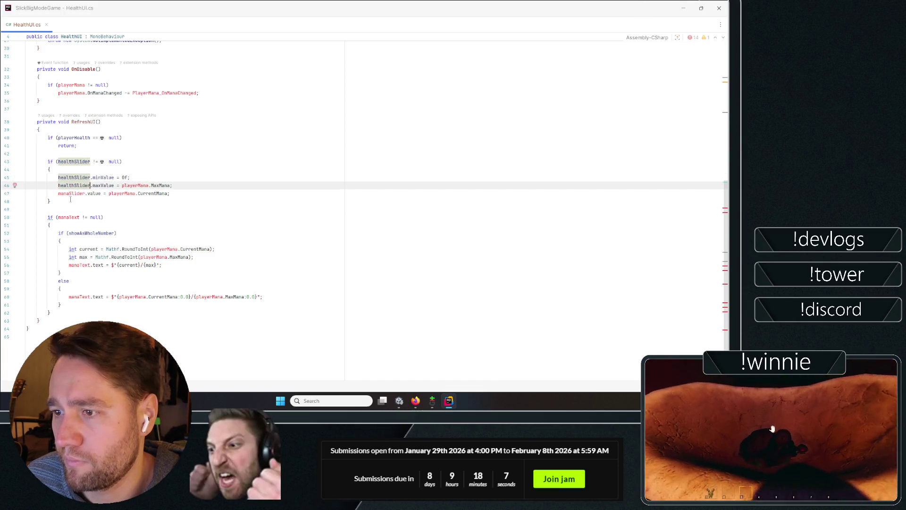
key("ctrl+v")
left_click(69, 193)
double_click(68, 194)
key("ctrl+v")
left_click(204, 191)
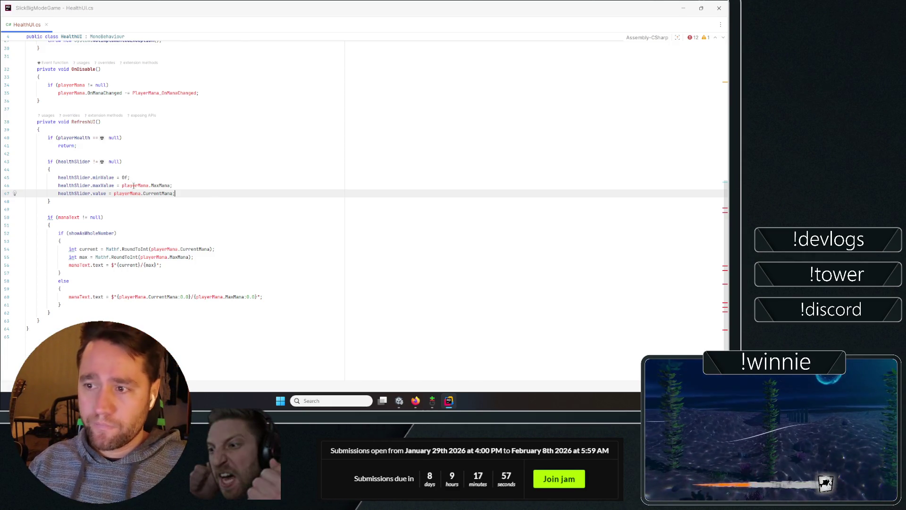
- Set healthSlider's maxValue to playerHealth.MaxHealth and value to playerHealth.CurrentHealth
left_click(134, 186)
key("ctrl+w")
key("ctrl+w")
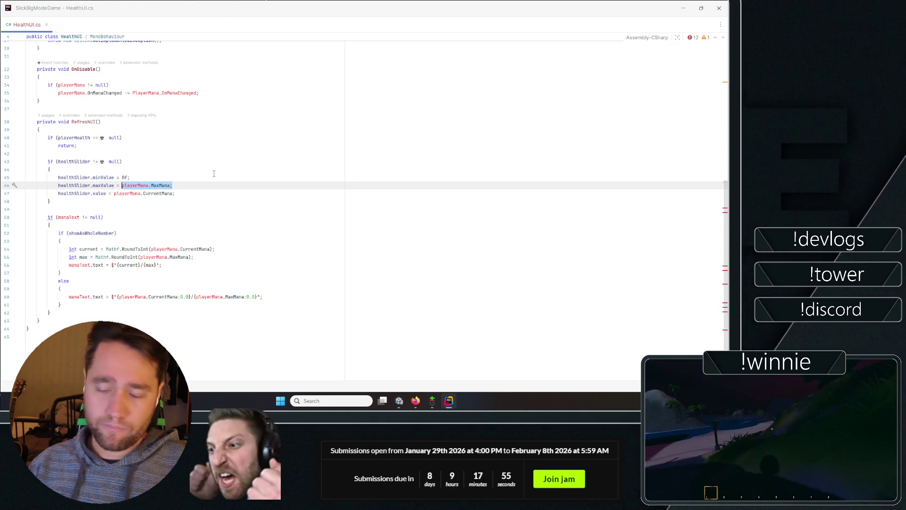
type("pla")
key("Tab")
type(".")
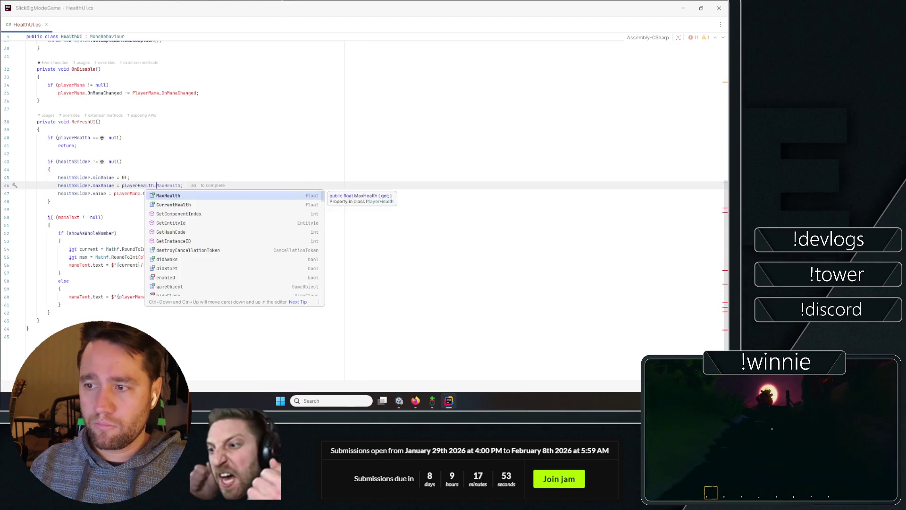
key("Tab")
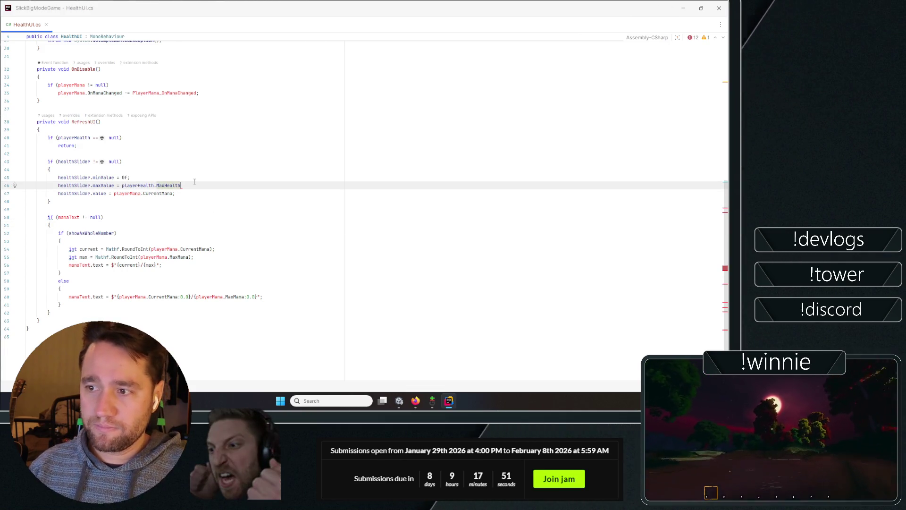
type(";")
key("Down")
key("Down")
key("Down")
key("Up")
key("Up")
key("ctrl+Left")
key("ctrl+Left")
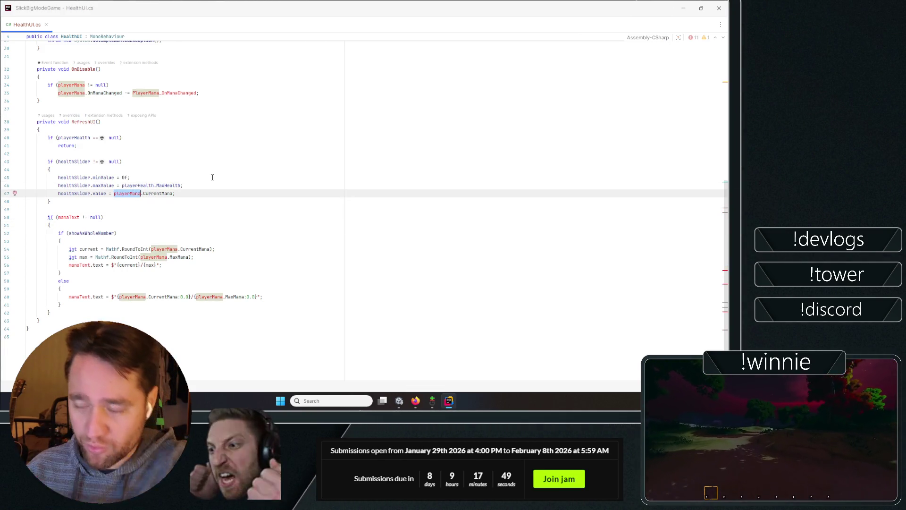
type("ph")
key("Tab")
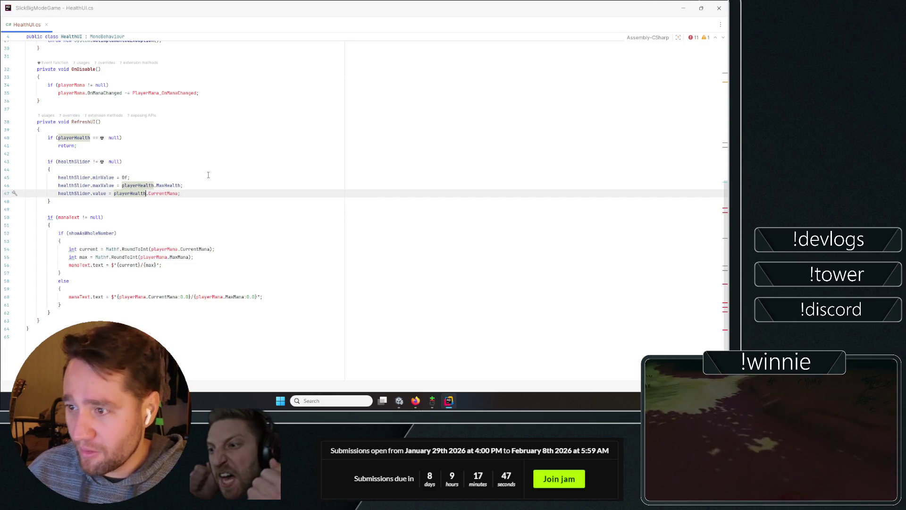
key("Right")
key("ctrl+shift+Right")
type("ch")
key("Tab")
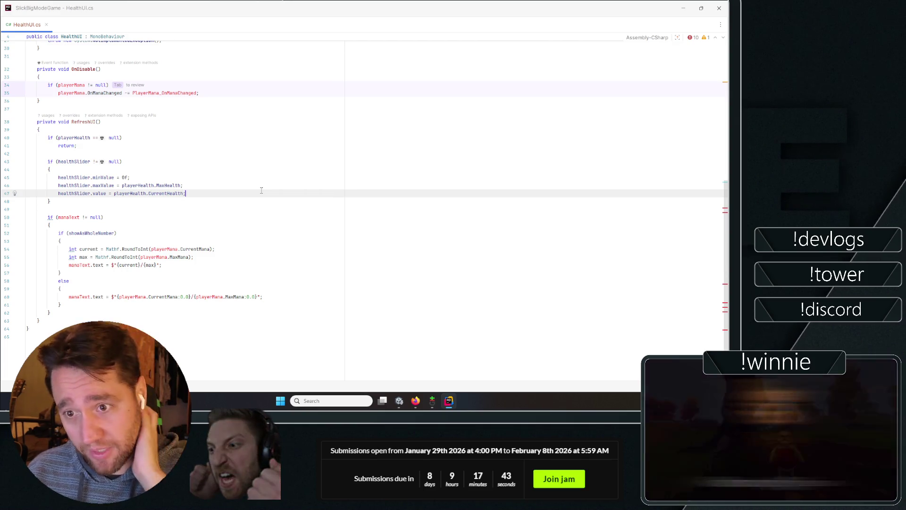
left_click(245, 202)
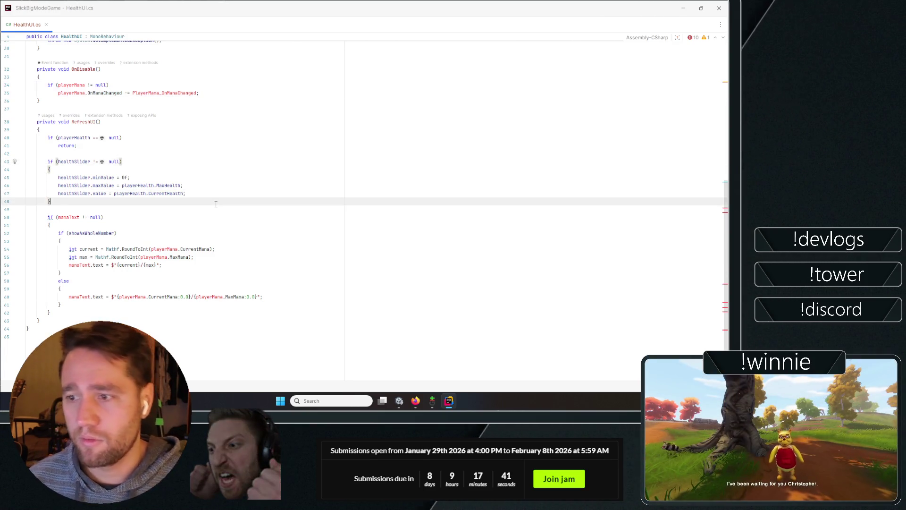
left_click(70, 217)
- On line 54, replace manaText with healthText and playerMana.CurrentMana with playerHealth.CurrentHealth
type("heal")
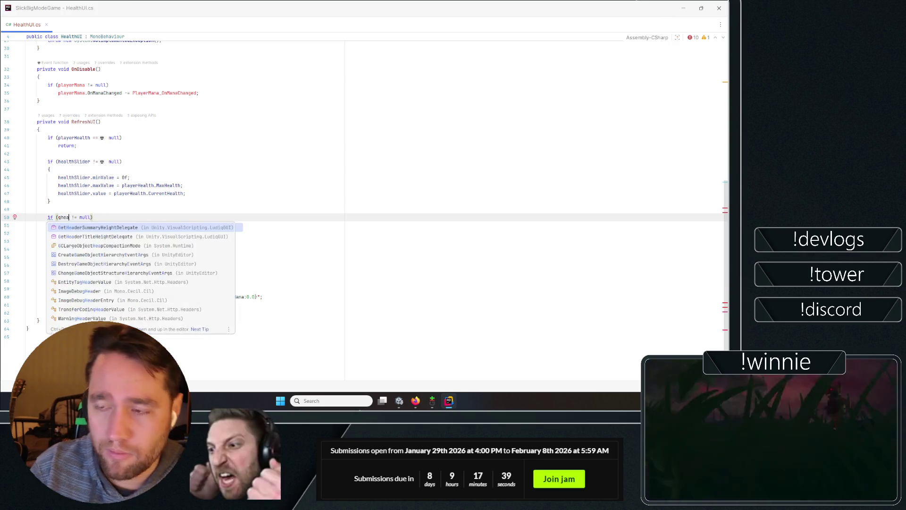
key("Down")
key("Down")
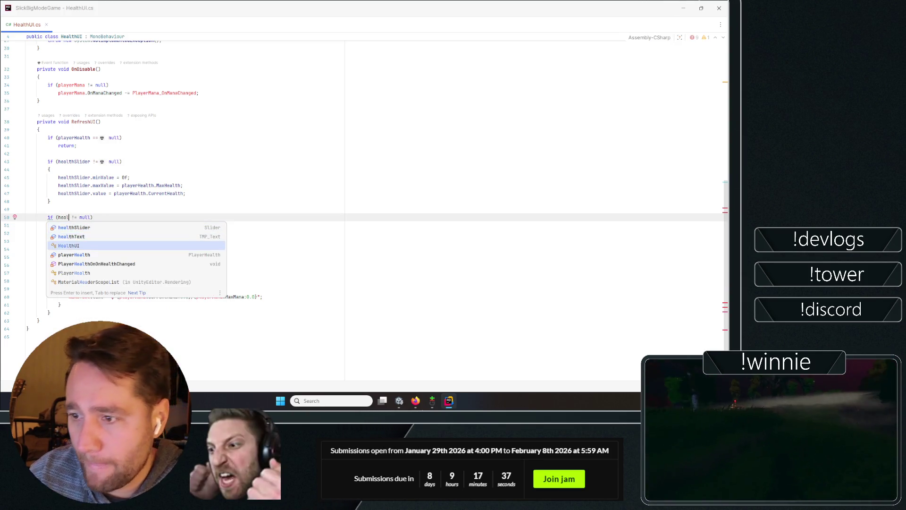
key("Up")
key("Return")
key("Down")
key("Down")
key("Down")
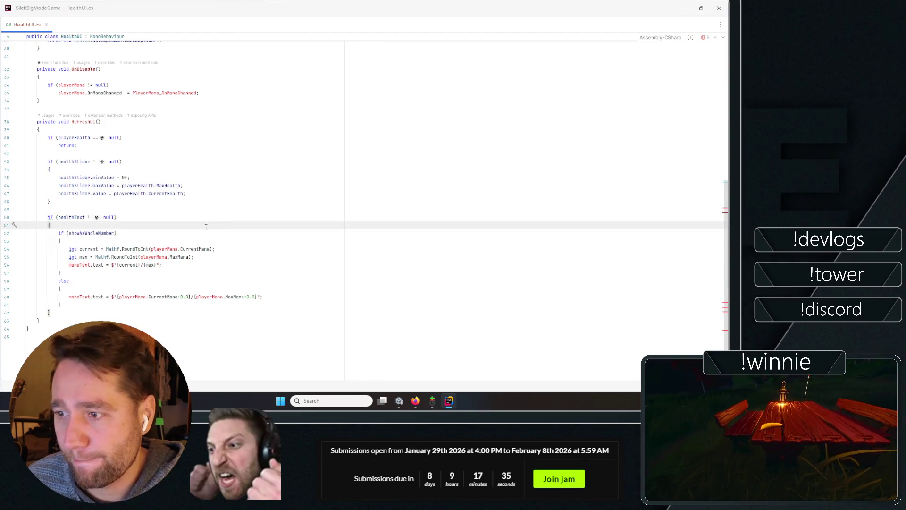
double_click(165, 249)
type("pla")
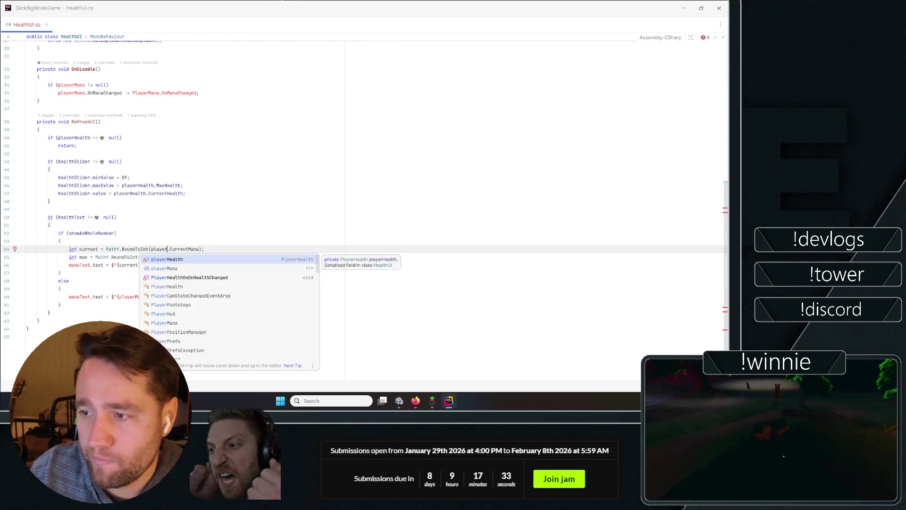
key("Return")
left_click(197, 261)
double_click(201, 249)
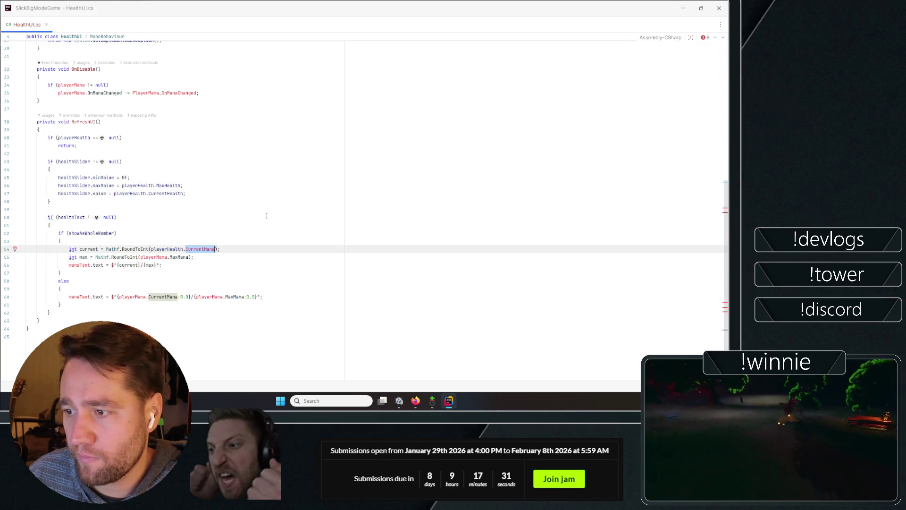
type("Health")
key("Return")
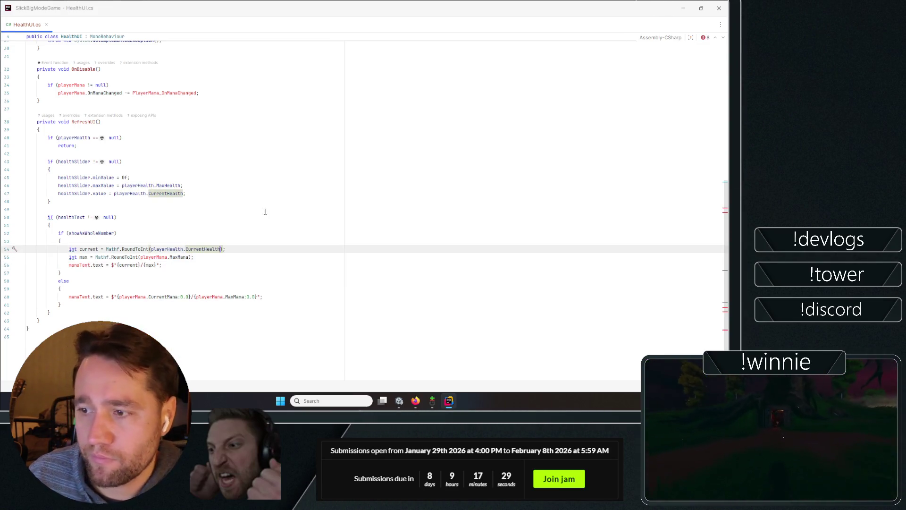
- Change playerMana.MaxMana on line 55 to playerHealth.MaxHealth
double_click(149, 256)
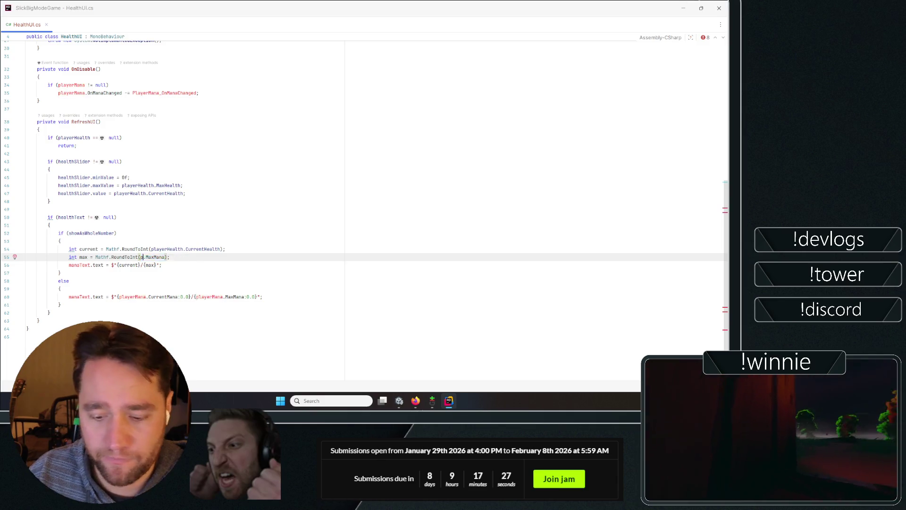
type("lay")
key("Return")
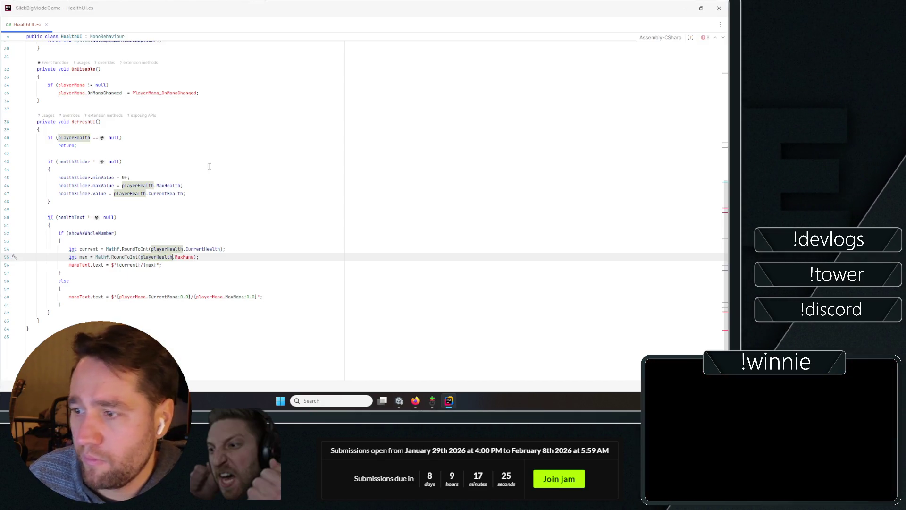
type("MaxH")
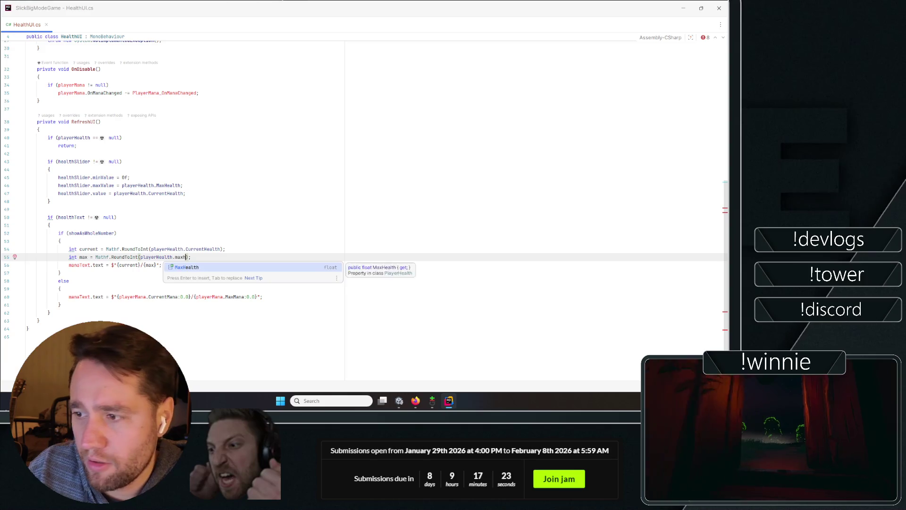
key("Return")
left_click(267, 273)
key("Up")
key("End")
key("shift+Up")
key("shift+End")
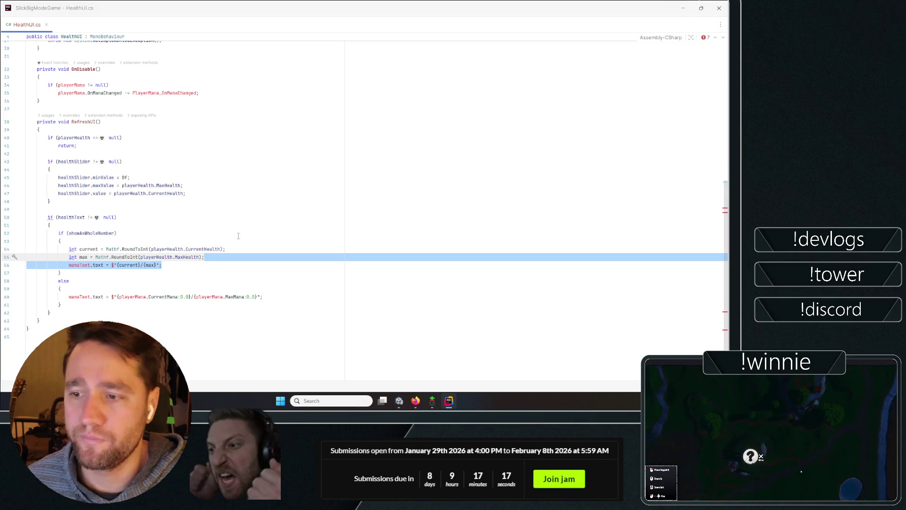
- Rename manaText to healthText on line 56 and in the else branch, inserting playerHealth
double_click(75, 265)
type("health")
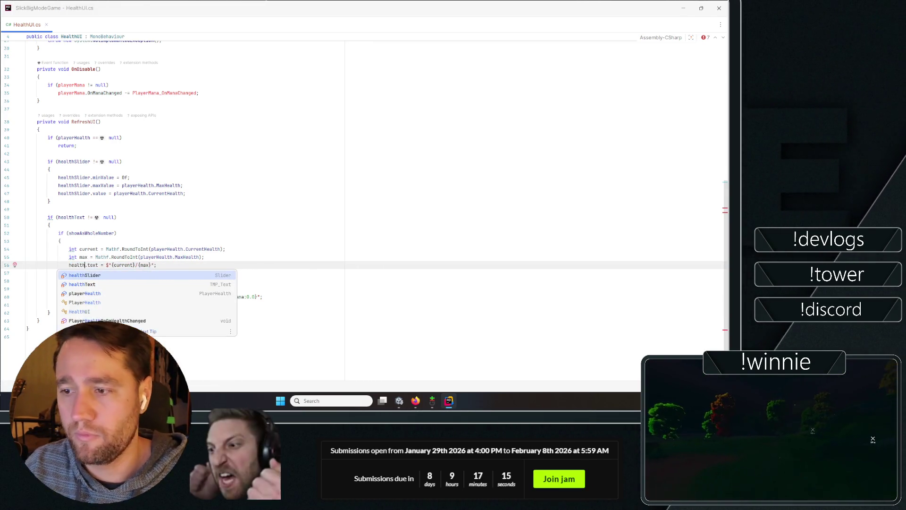
key("Down")
key("Return")
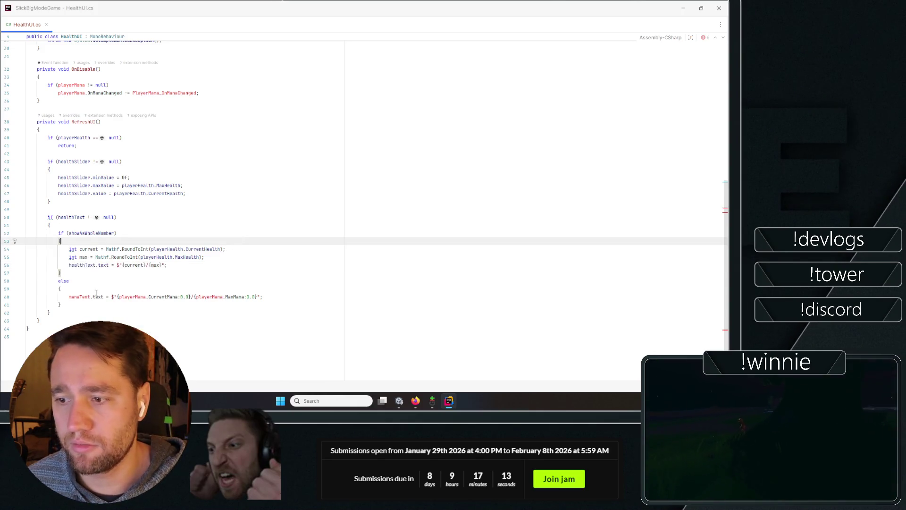
double_click(79, 296)
type("health")
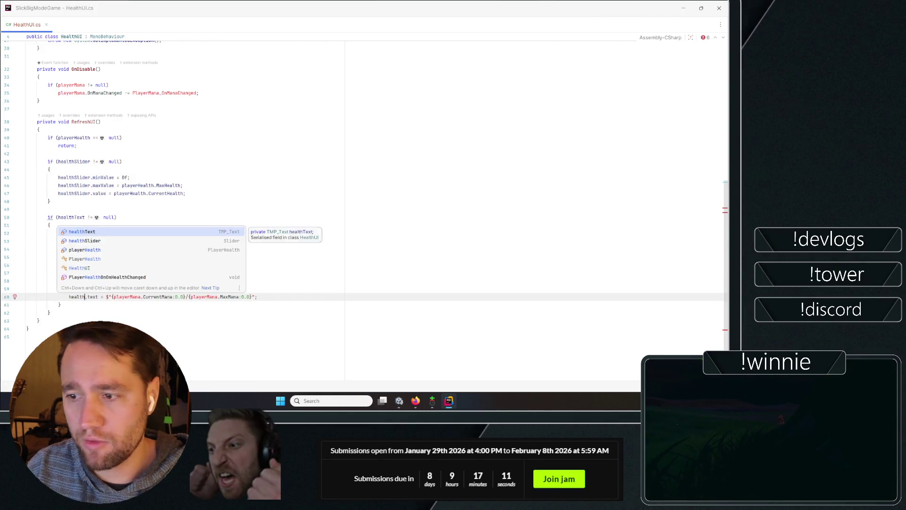
key("Return")
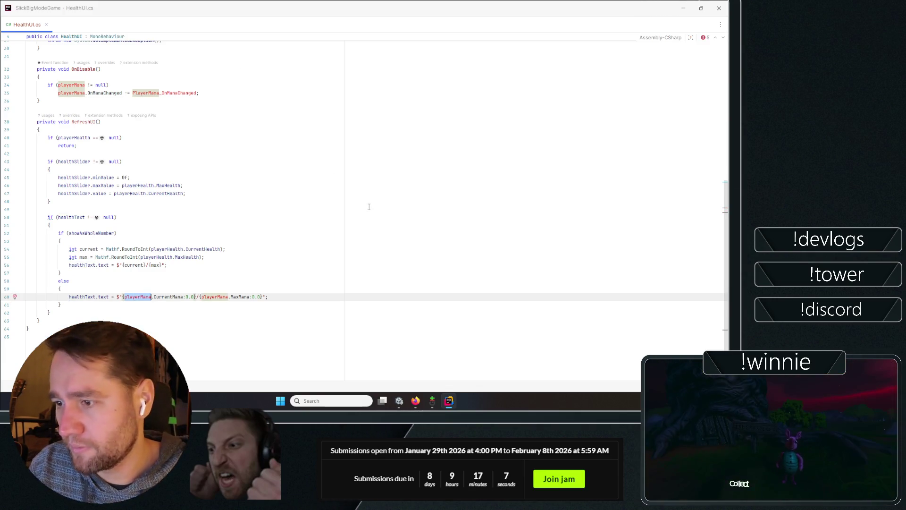
type("health")
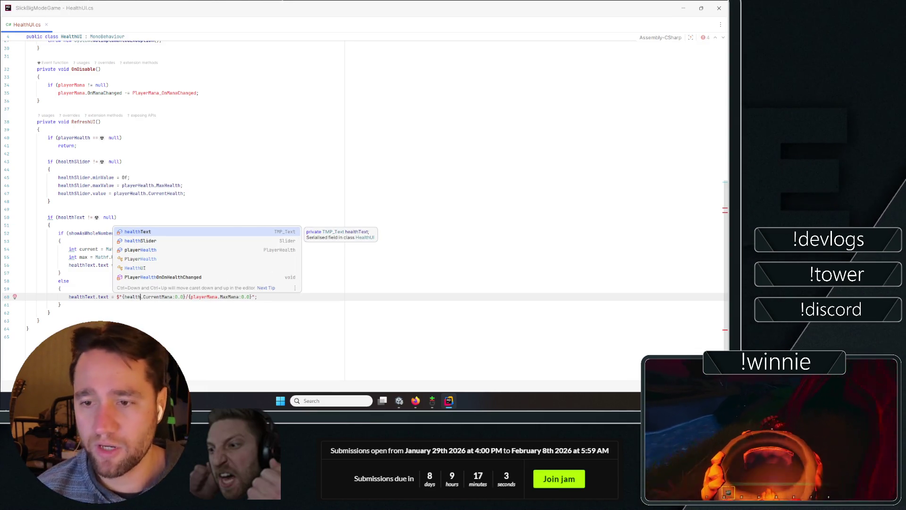
key("Down")
key("Down")
key("Down")
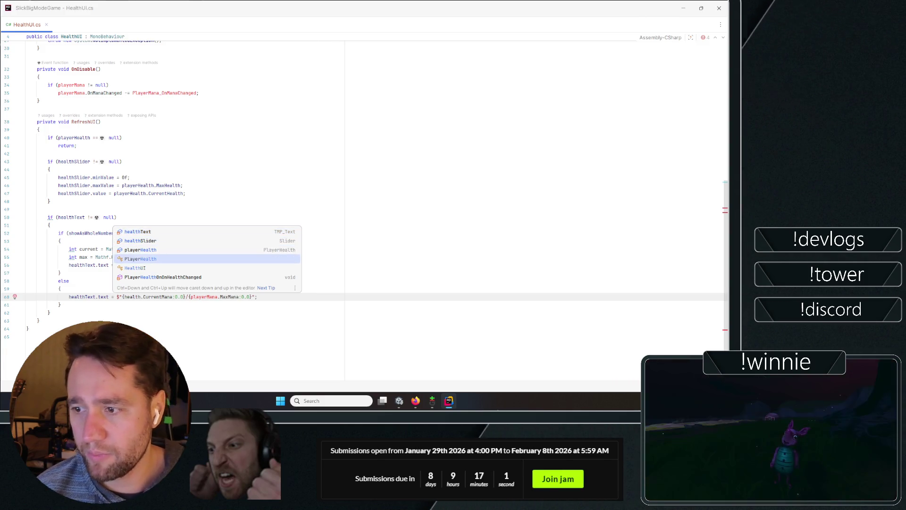
key("Up")
key("Return")
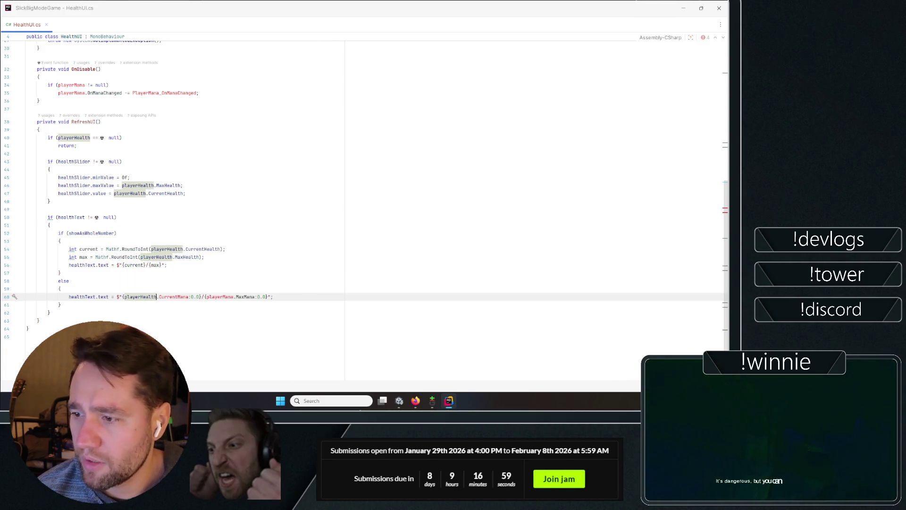
- In the one-decimal format on line 60, use playerHealth.CurrentHealth and playerHealth.MaxHealth
double_click(171, 296)
type("health")
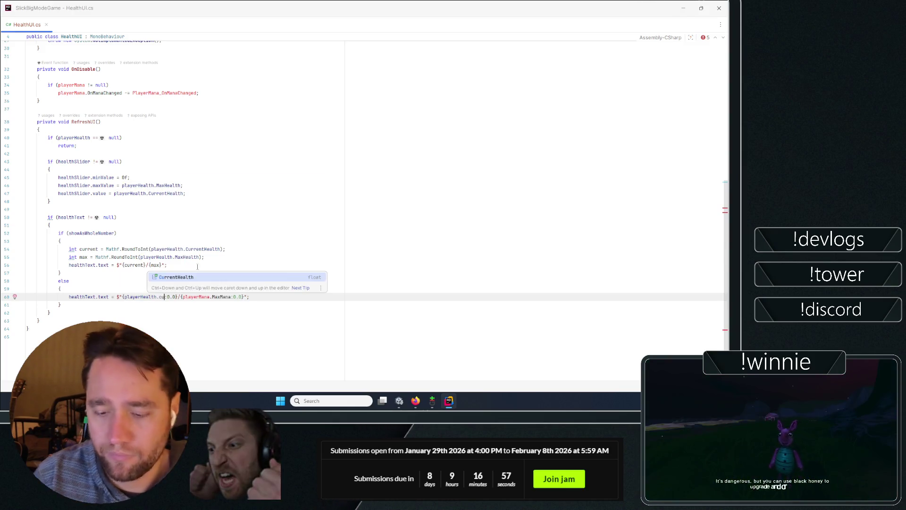
key("Return")
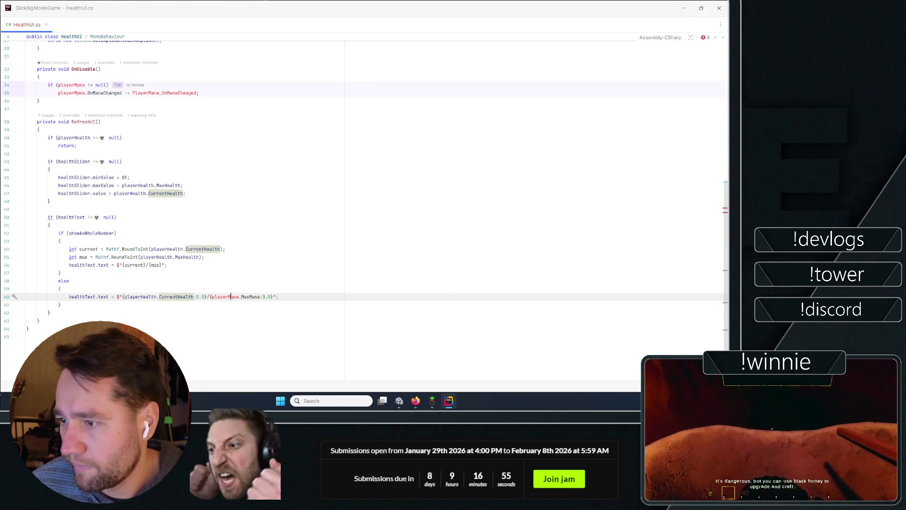
double_click(225, 296)
type("play")
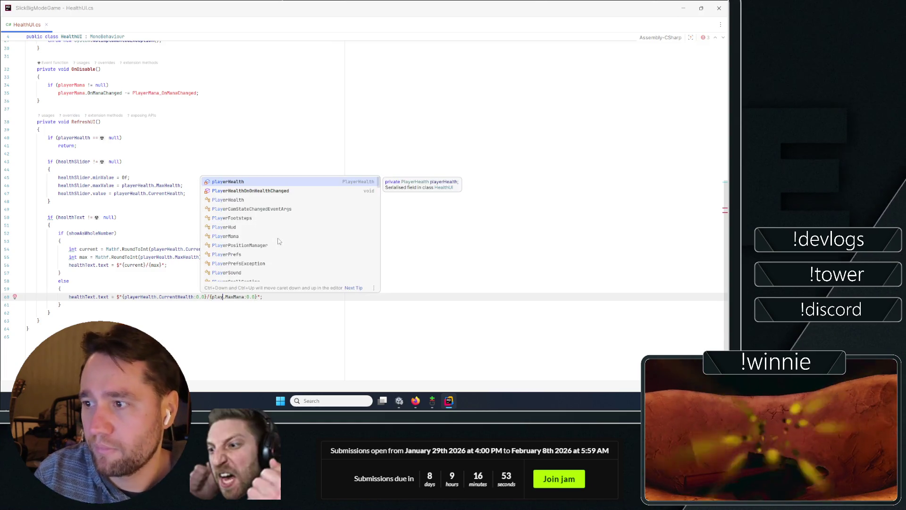
key("Return")
double_click(256, 296)
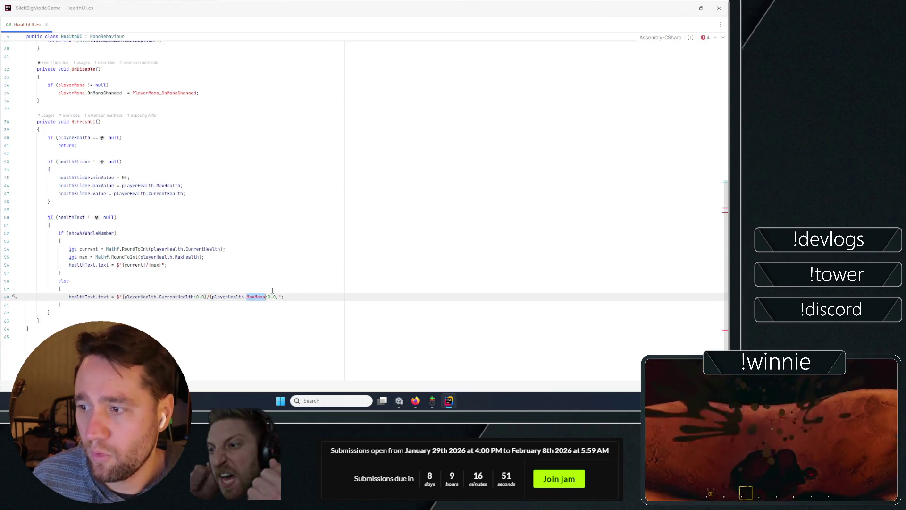
key("BackSpace")
key("ctrl+space")
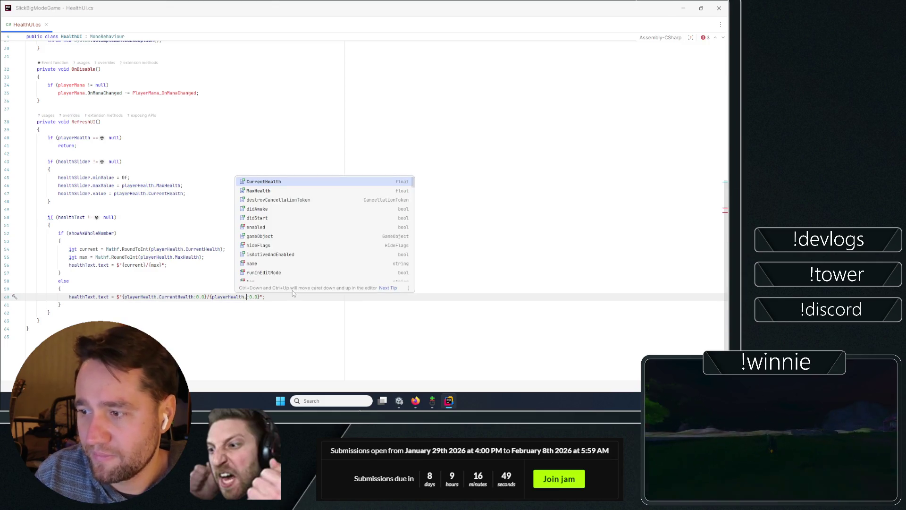
type("Max")
key("Return")
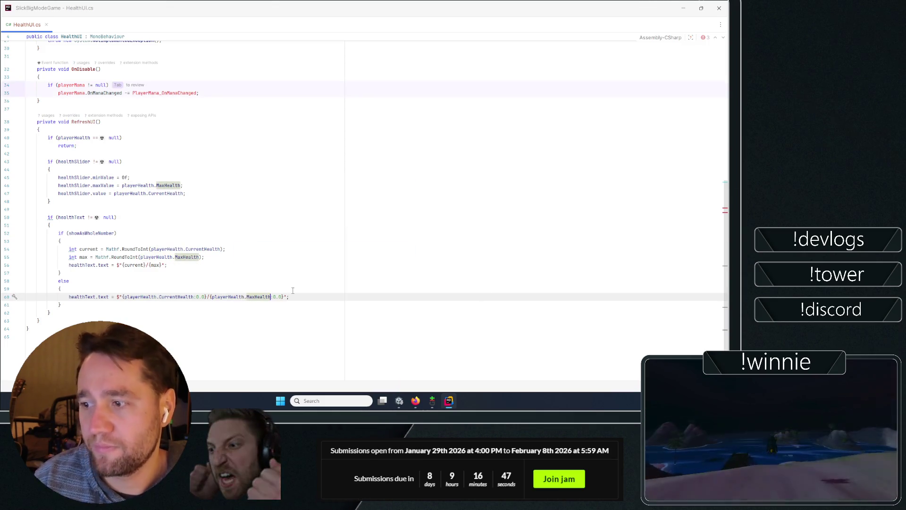
left_click(303, 289)
key("Up")
key("Up")
key("Up")
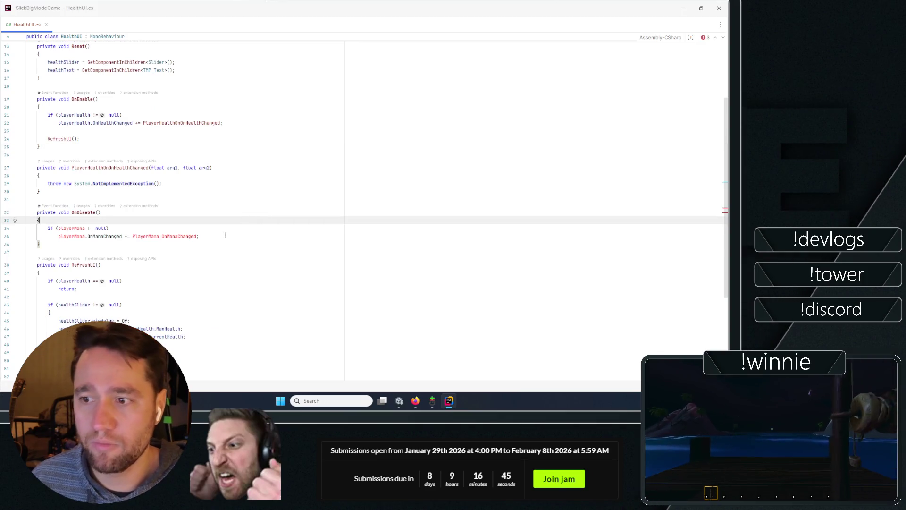
- In OnDisable, unsubscribe PlayerHealthOnOnHealthChanged from playerHealth.OnHealthChanged instead of the mana event
double_click(68, 229)
type("pla")
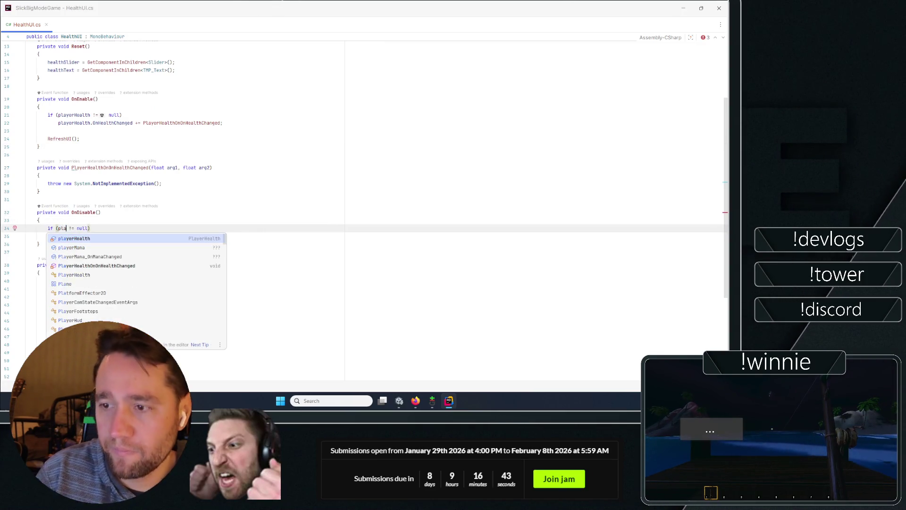
key("Return")
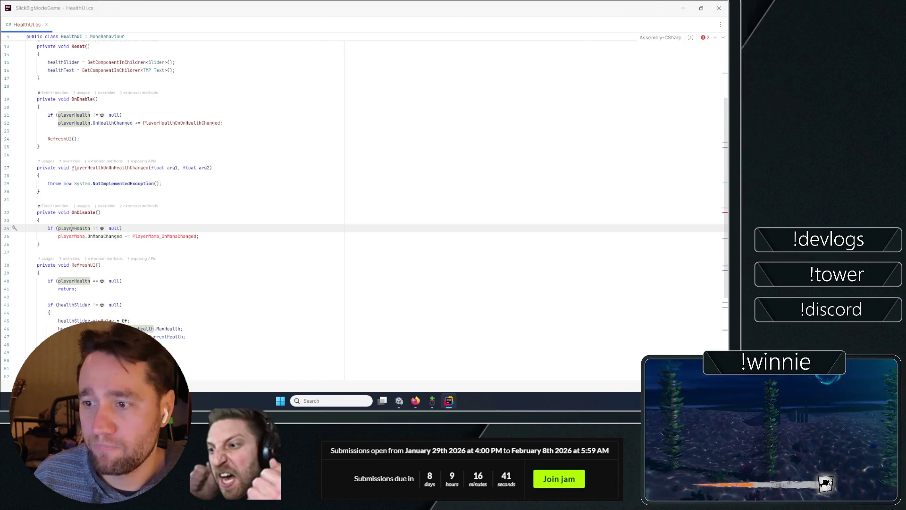
left_click(71, 236)
double_click(70, 235)
key("ctrl+v")
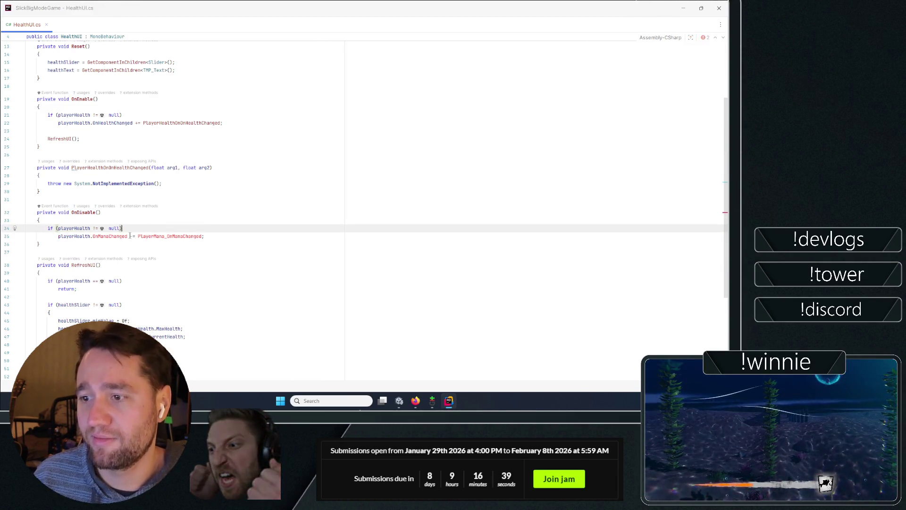
double_click(122, 236)
type("O")
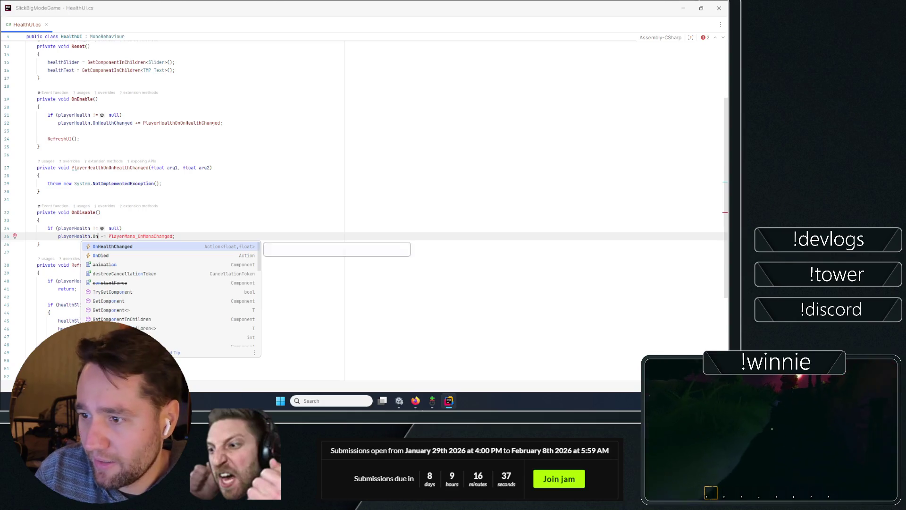
key("Return")
left_click(150, 237)
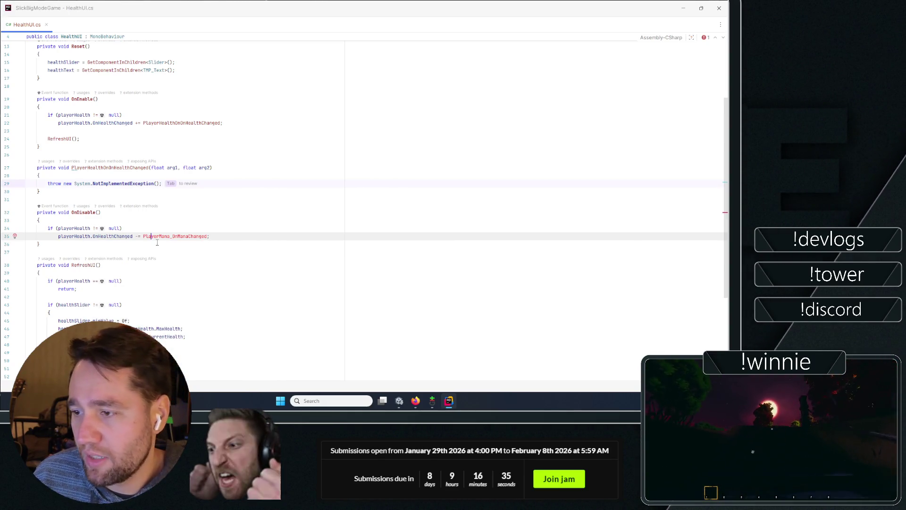
left_click(164, 240)
left_click_drag(236, 239, 135, 236)
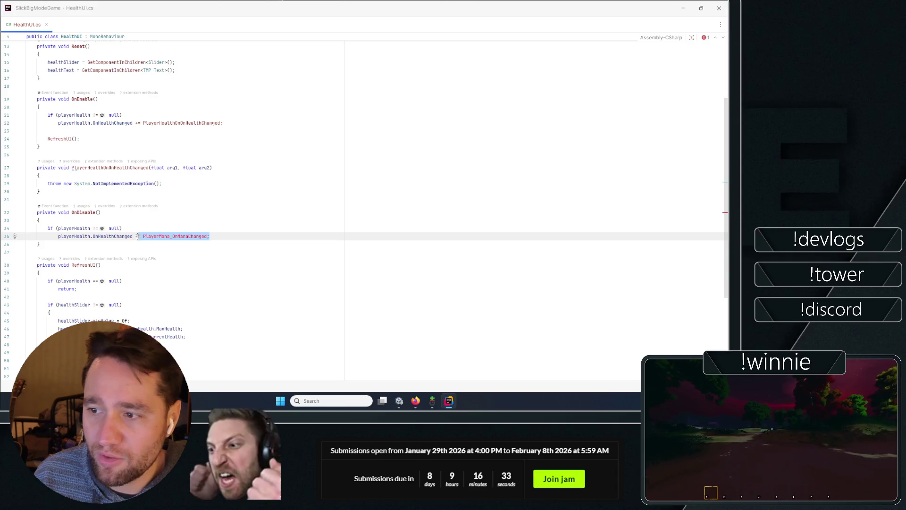
type("-=")
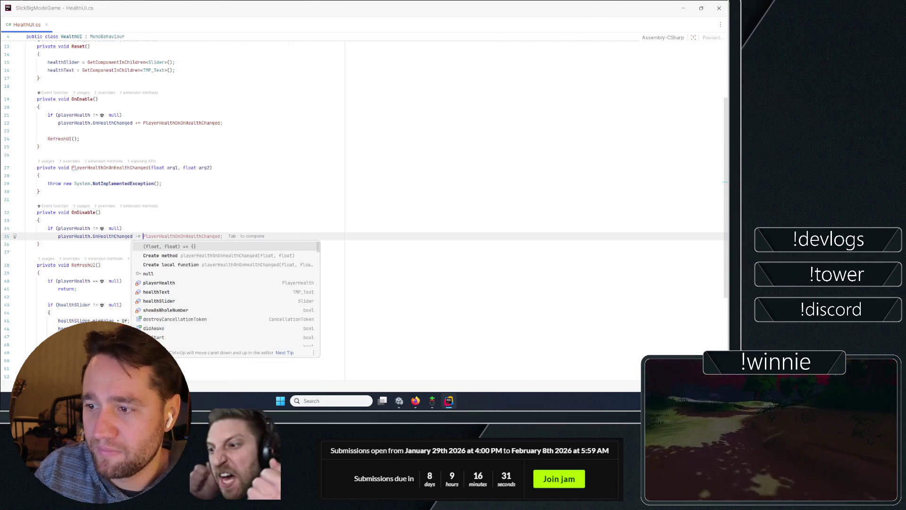
key("Tab")
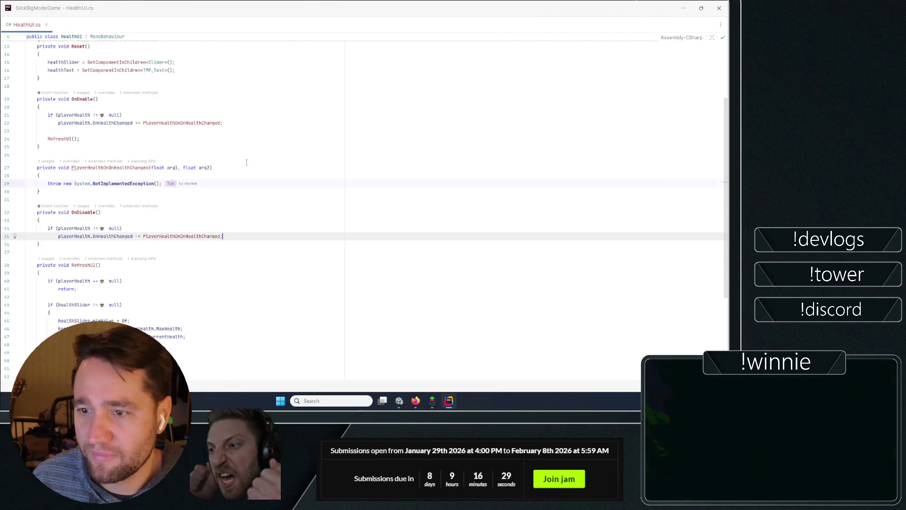
- Review the handler, RefreshUI, healthSlider field, OnEnable, and the healthText and healthSlider lookups in Reset
left_click(291, 185)
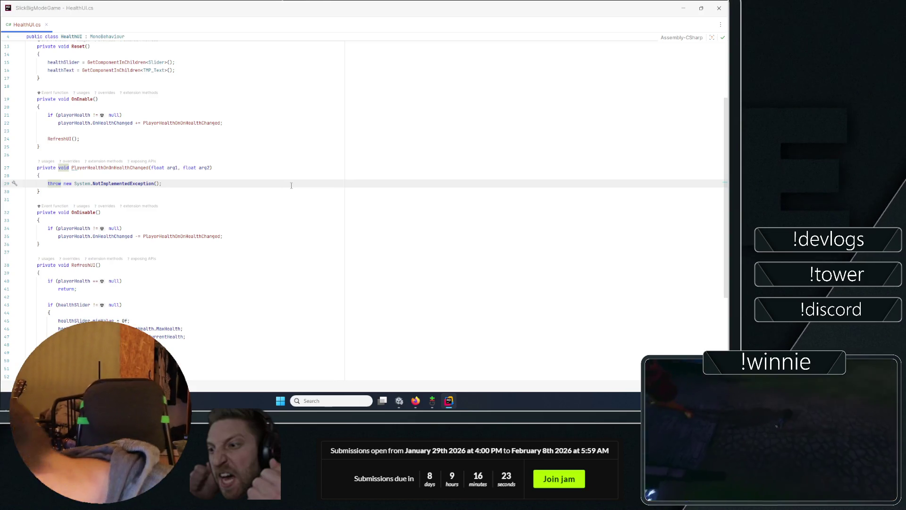
scroll(65, 230, "up", 4)
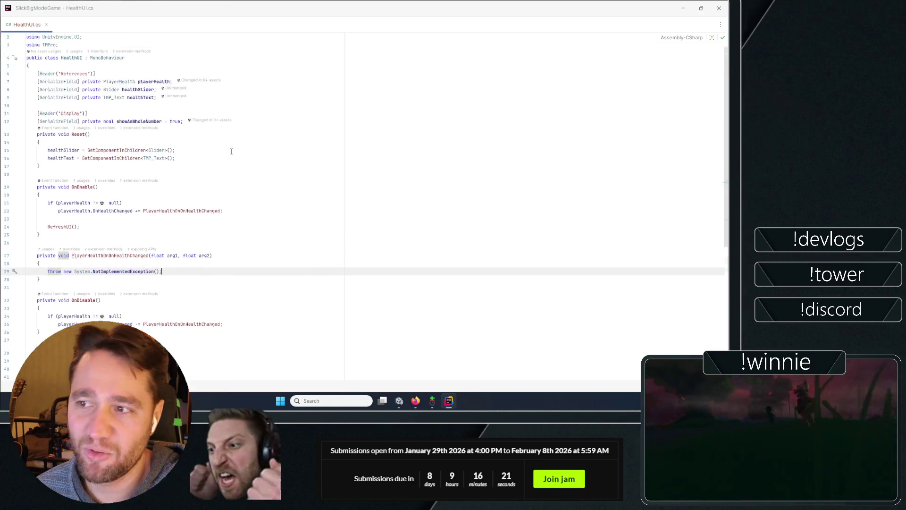
left_click(65, 230, "ctrl")
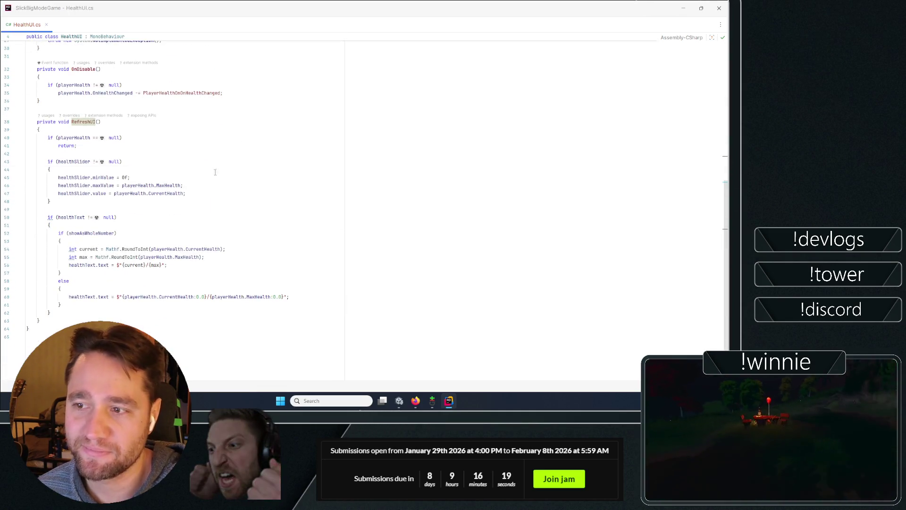
scroll(280, 191, "up", 10)
left_click(300, 167)
left_click(336, 95)
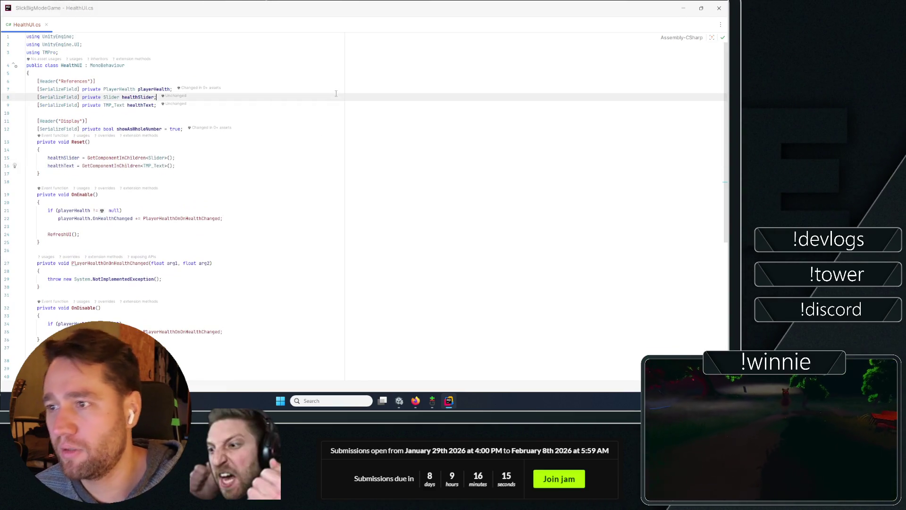
left_click(280, 124)
key("Up")
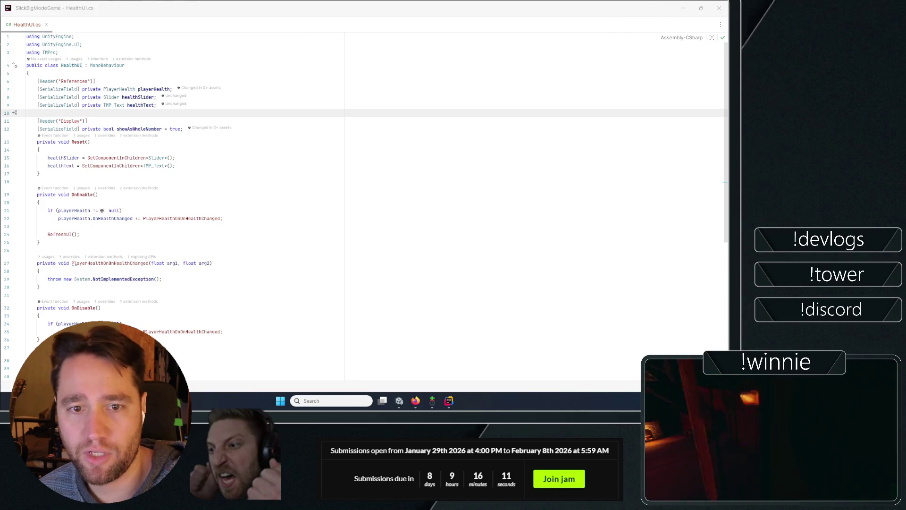
left_click(250, 236)
left_click(281, 194)
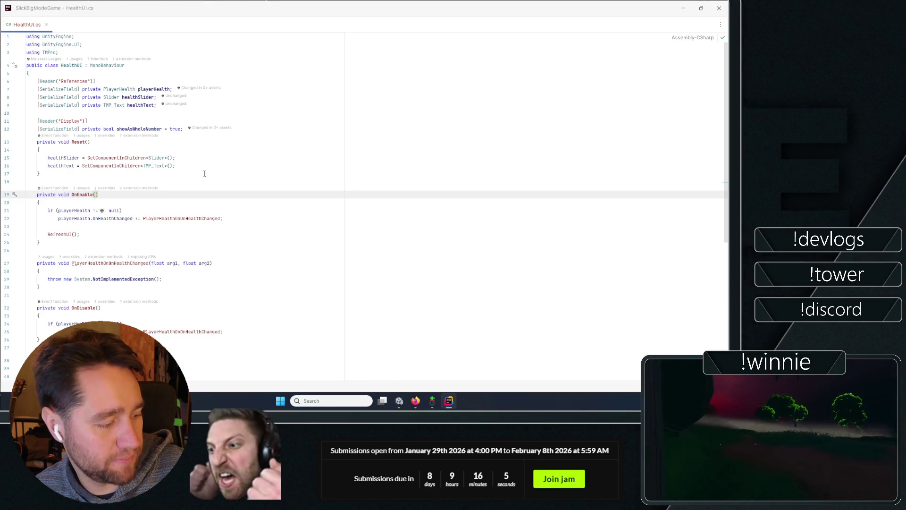
left_click(237, 167)
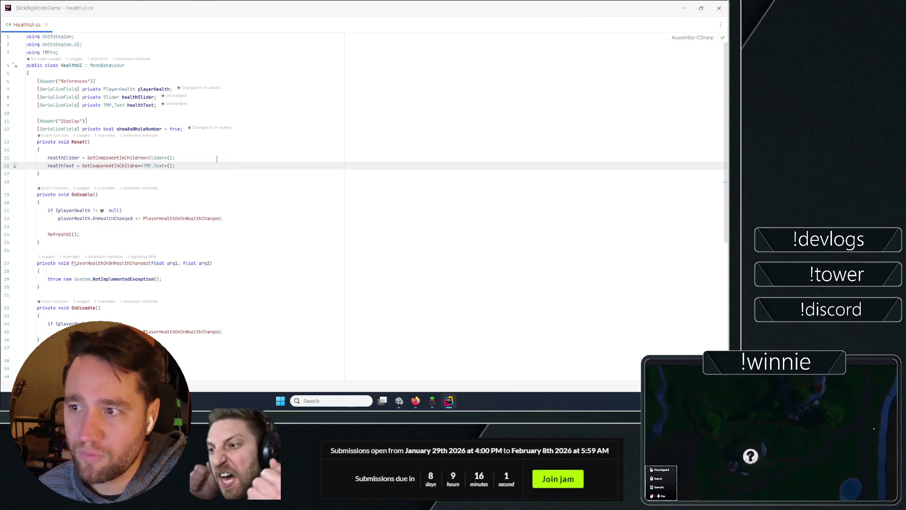
left_click(217, 159)
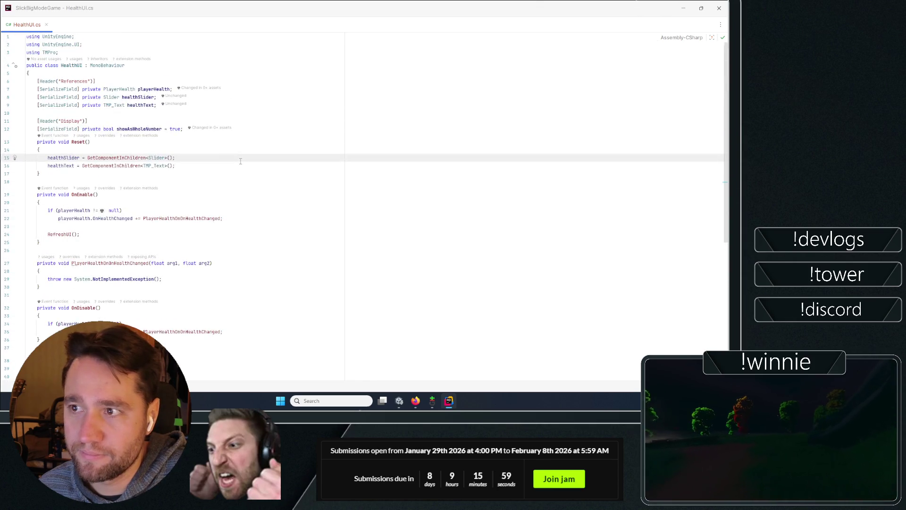
scroll(240, 161, "down", 10)
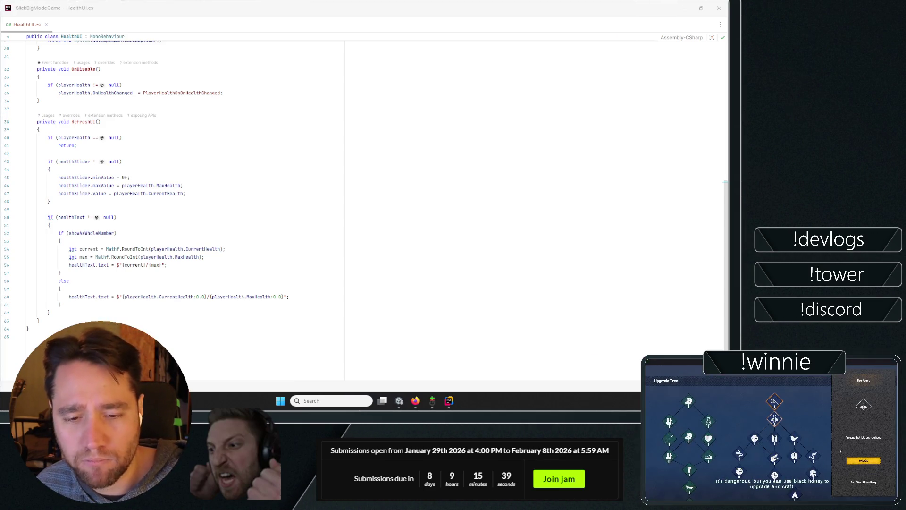
key("ctrl+t")
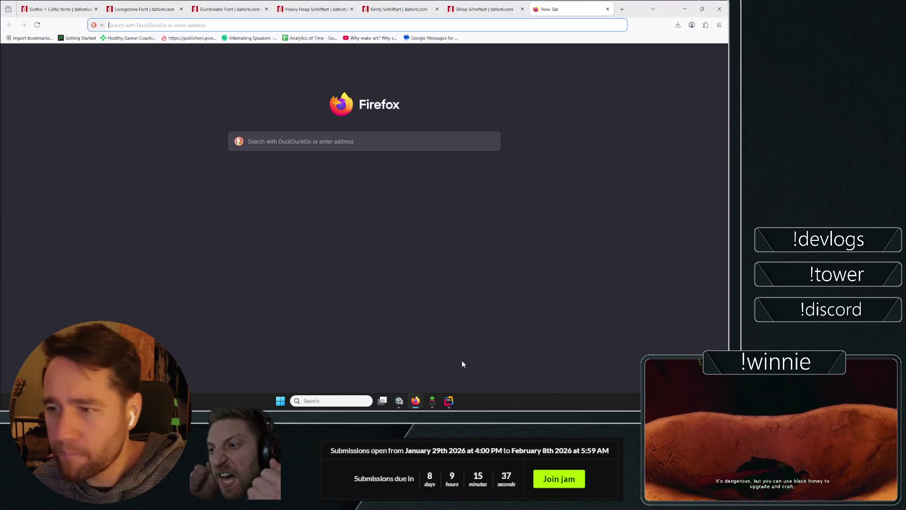
- Search for 'tower of m' and open the Tower of Madness Steam store page
type("tower of m")
key("Down")
key("Down")
key("Down")
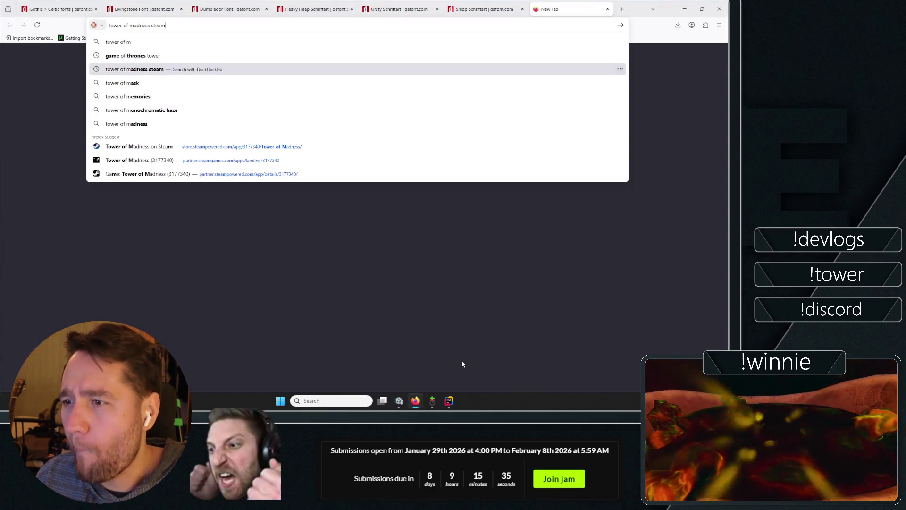
key("Return")
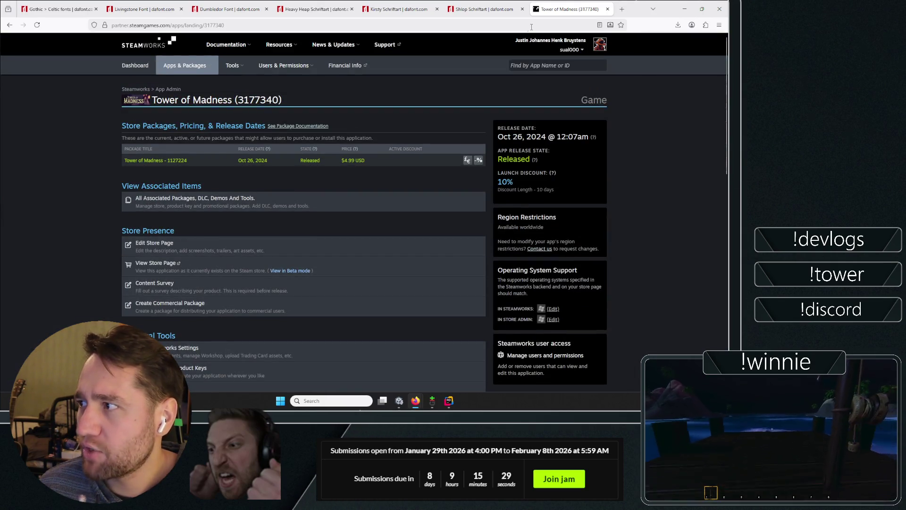
left_click(532, 27)
type("tower")
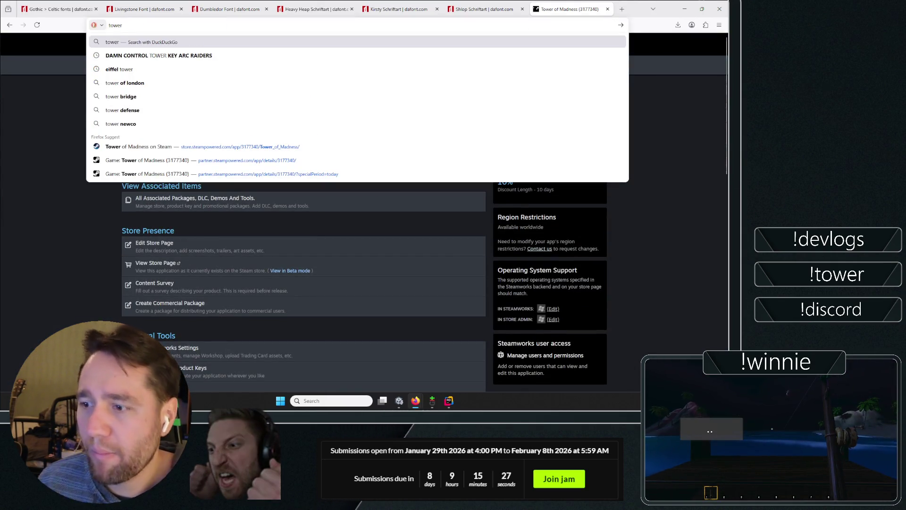
left_click(311, 144)
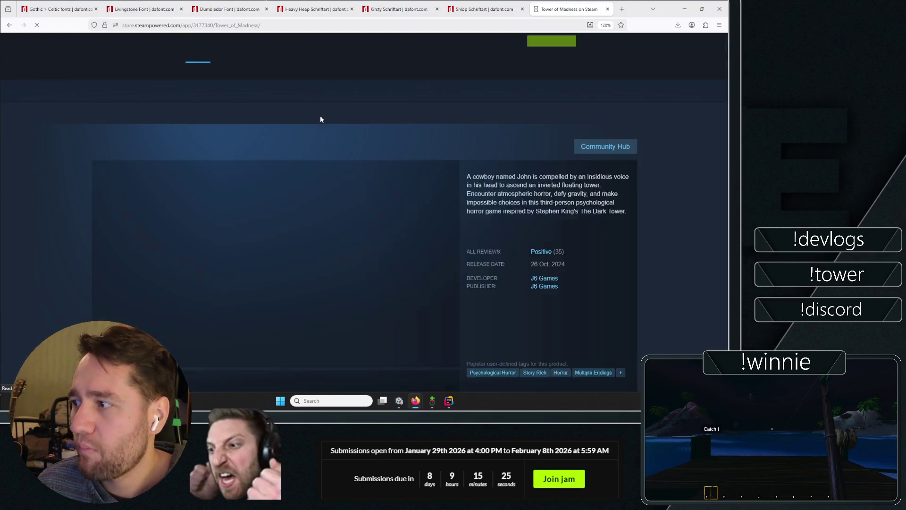
- Browse the game's screenshots, including the cowboy saloon and dark orange ones, then close the tab
scroll(213, 215, "down", 2)
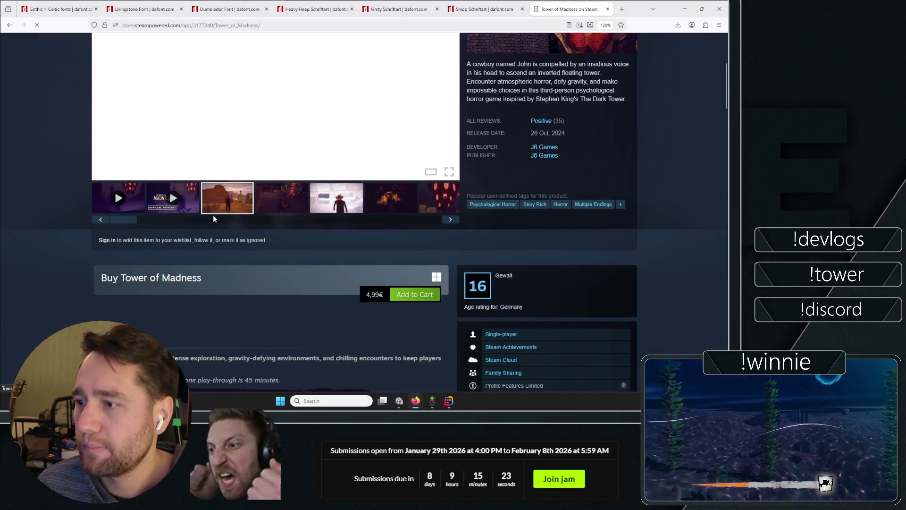
left_click(283, 200)
left_click(316, 203)
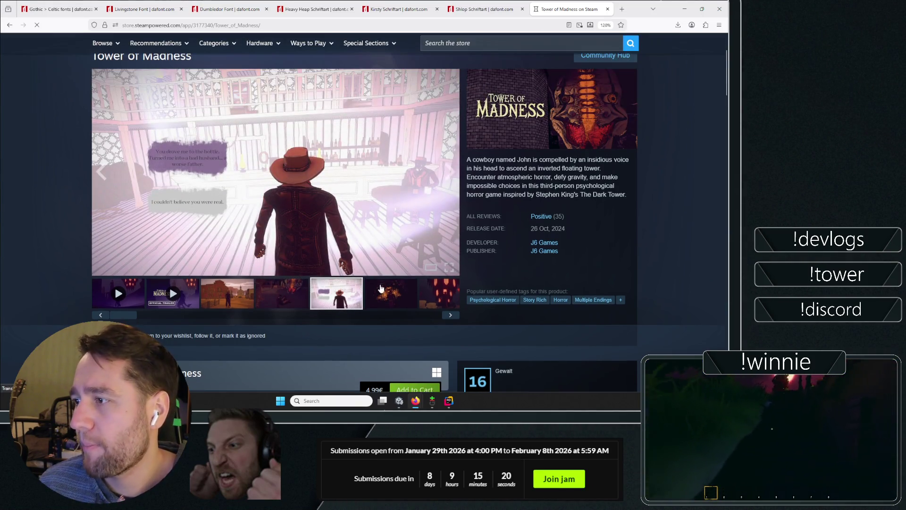
left_click(391, 294)
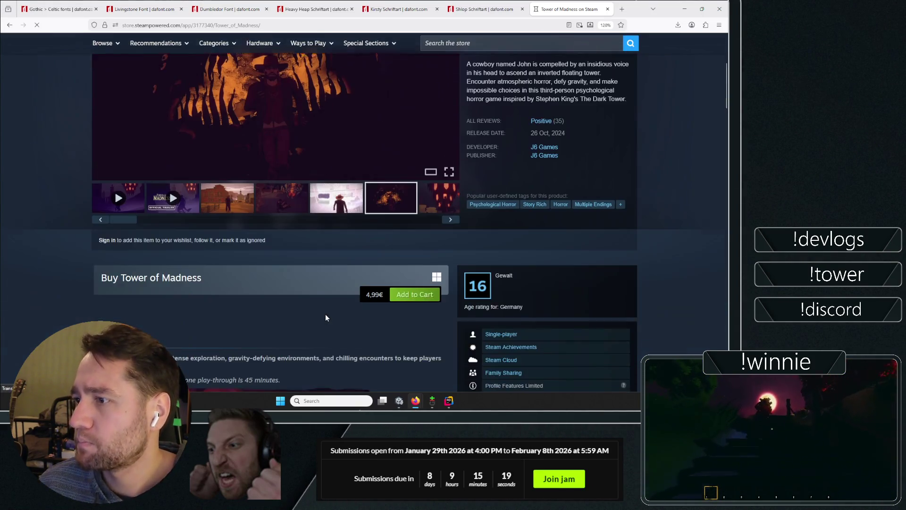
left_click(449, 220)
left_click(450, 220)
left_click(450, 221)
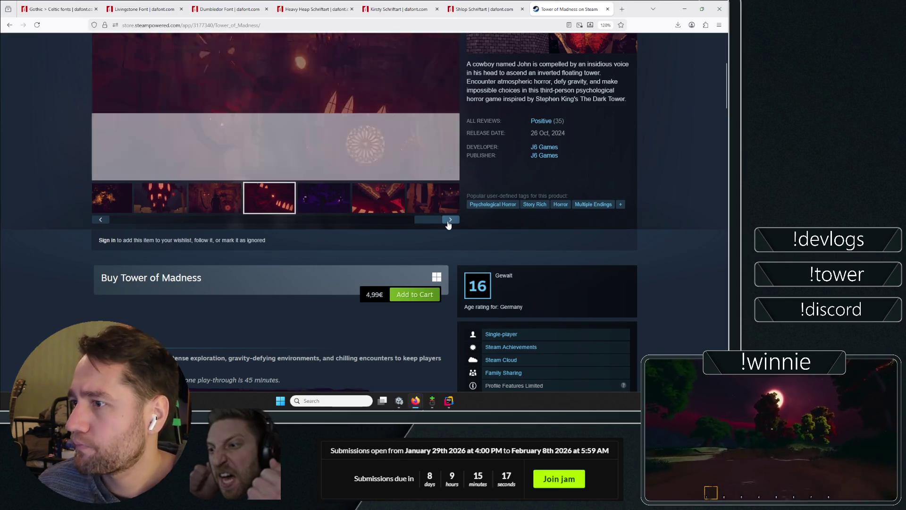
scroll(310, 272, "up", 5)
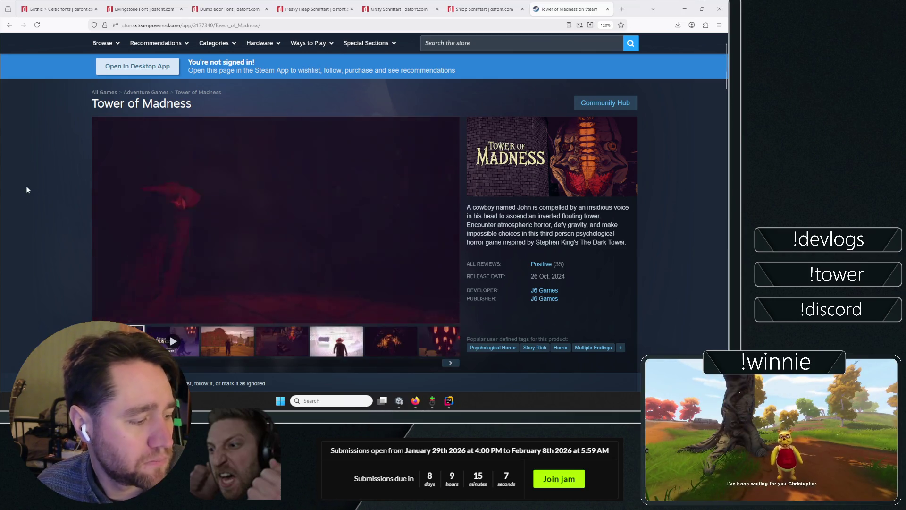
scroll(37, 218, "down", 2)
scroll(38, 218, "down", 3)
scroll(212, 211, "up", 1)
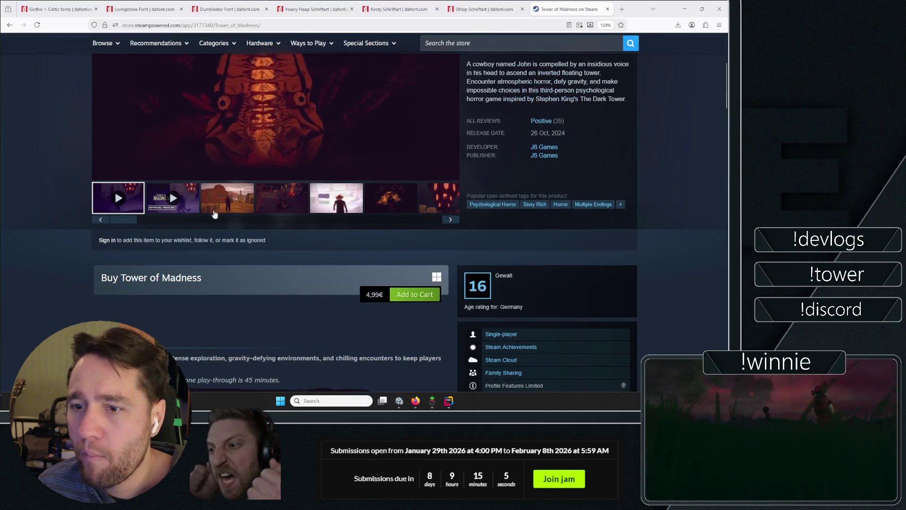
scroll(642, 222, "up", 5)
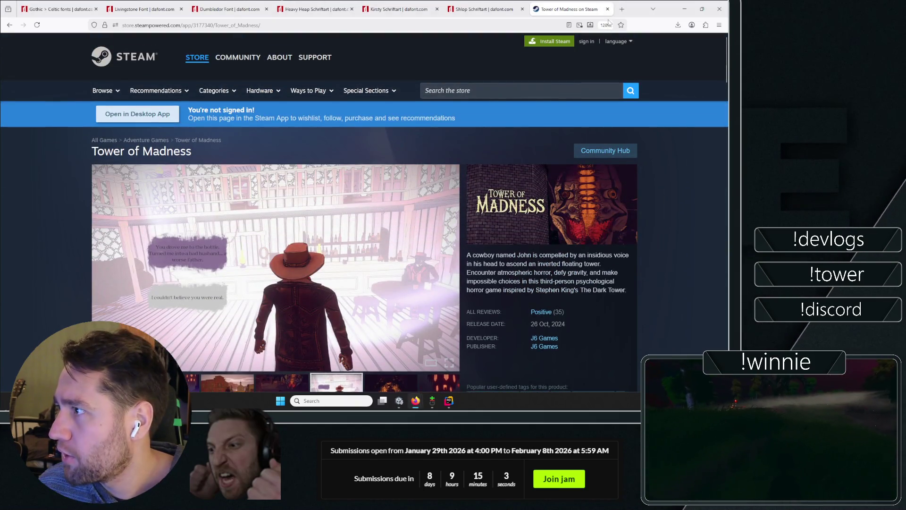
key("ctrl+w")
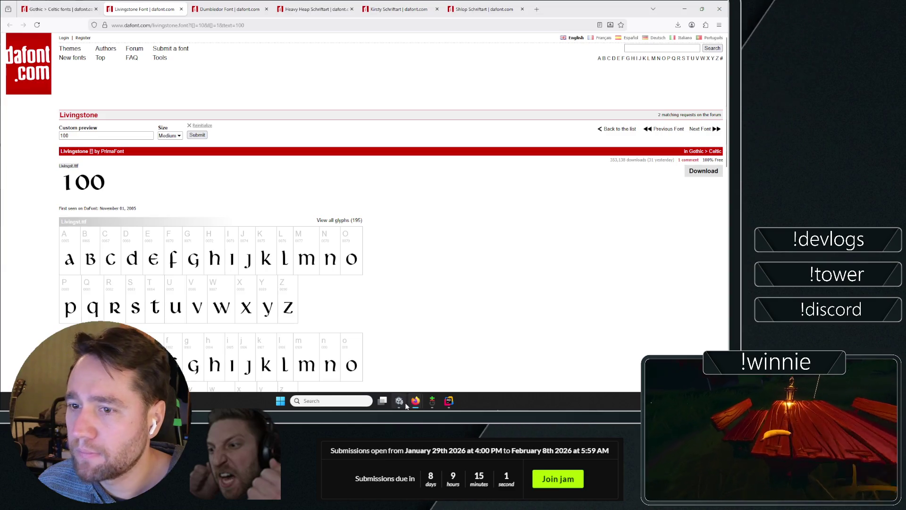
- Switch back to the Unity editor from the taskbar
left_click(399, 401)
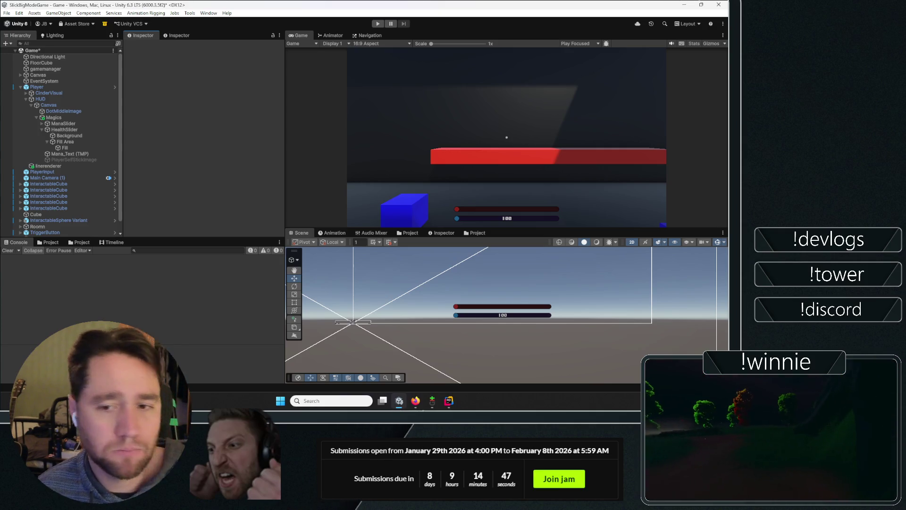
left_click(69, 49)
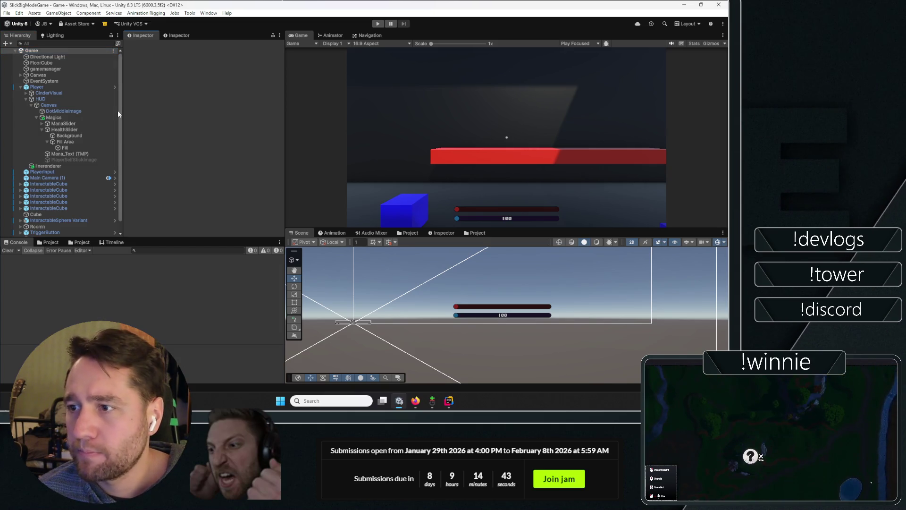
scroll(120, 115, "down", 2)
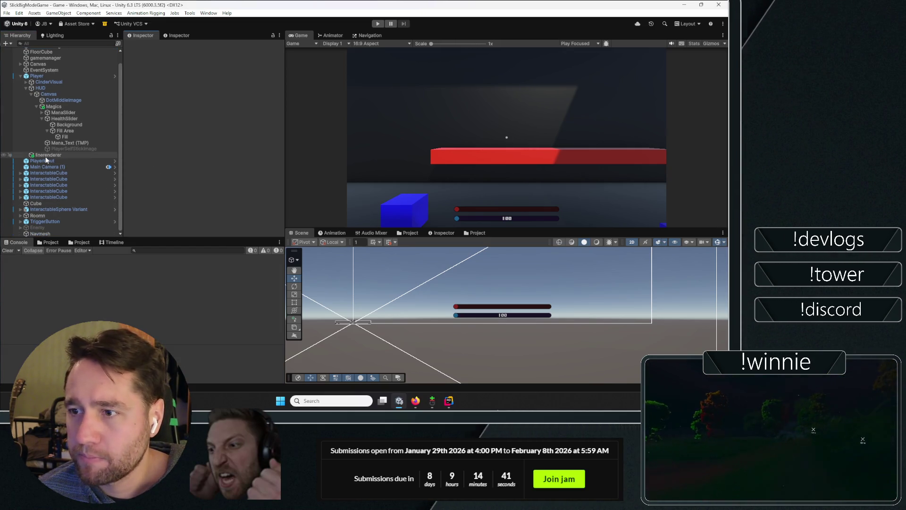
left_click(170, 103)
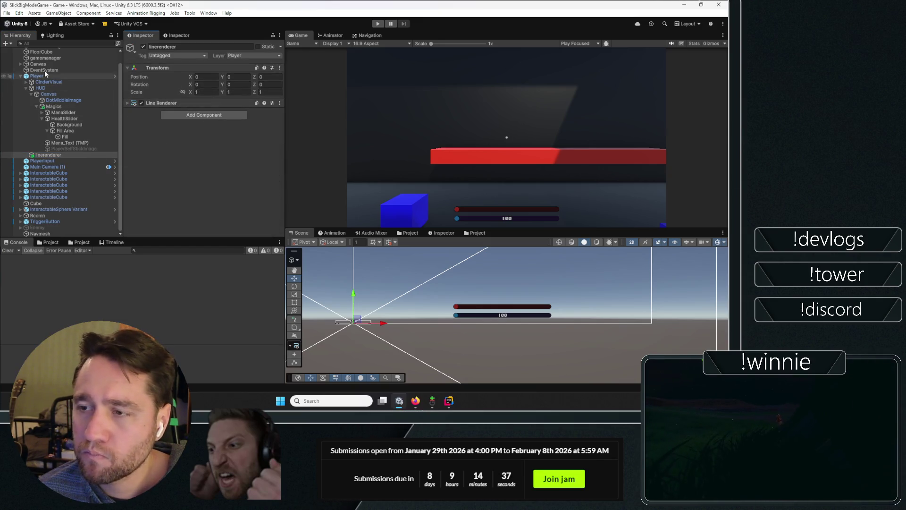
left_click(36, 75)
left_click(170, 76)
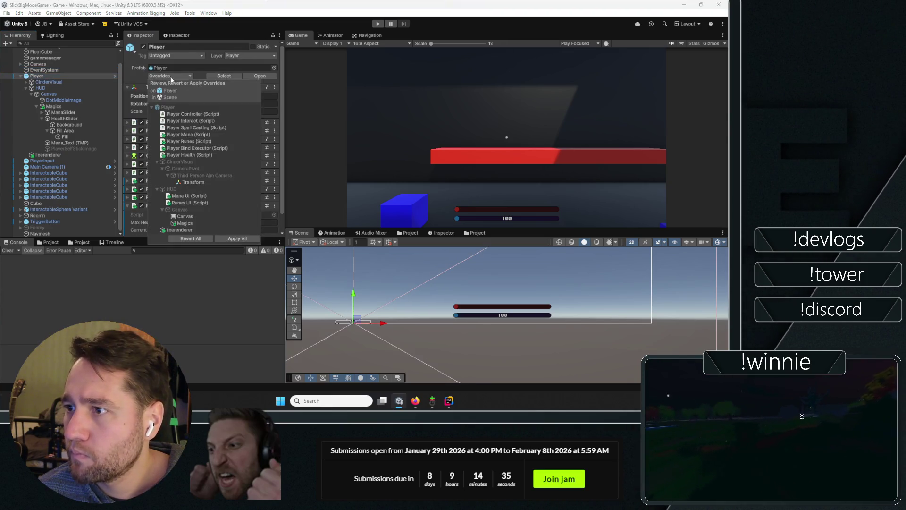
left_click(239, 241)
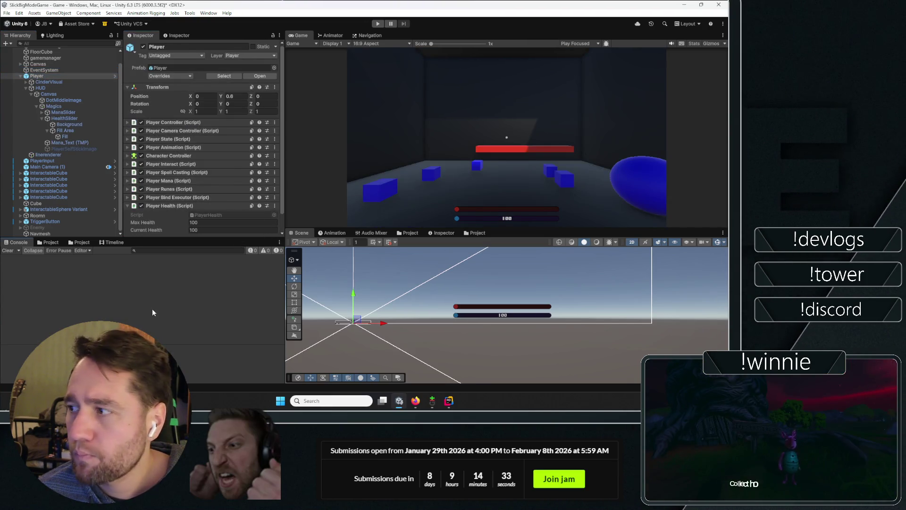
left_click(66, 112)
- Add a Health UI component to HUD and assign HealthSlider to its Health Slider field
left_click(40, 88)
left_click(213, 214)
type("health")
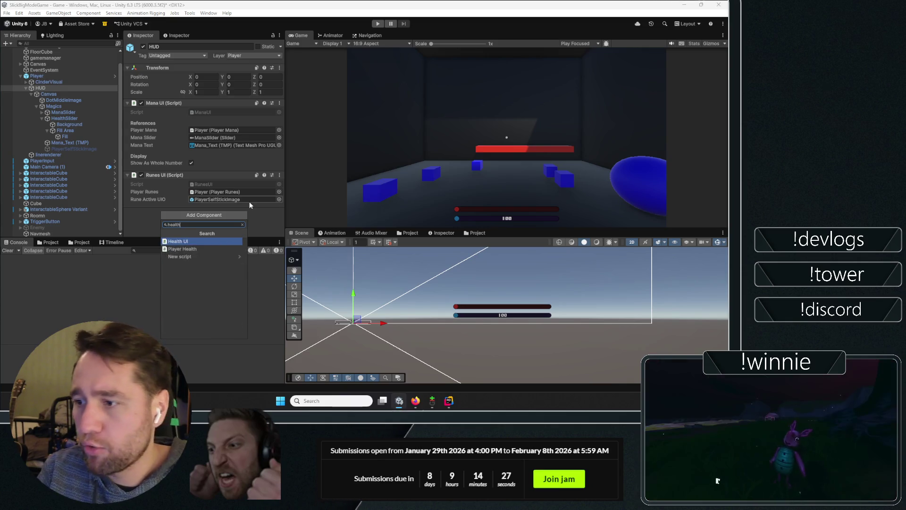
key("Return")
scroll(212, 187, "down", 3)
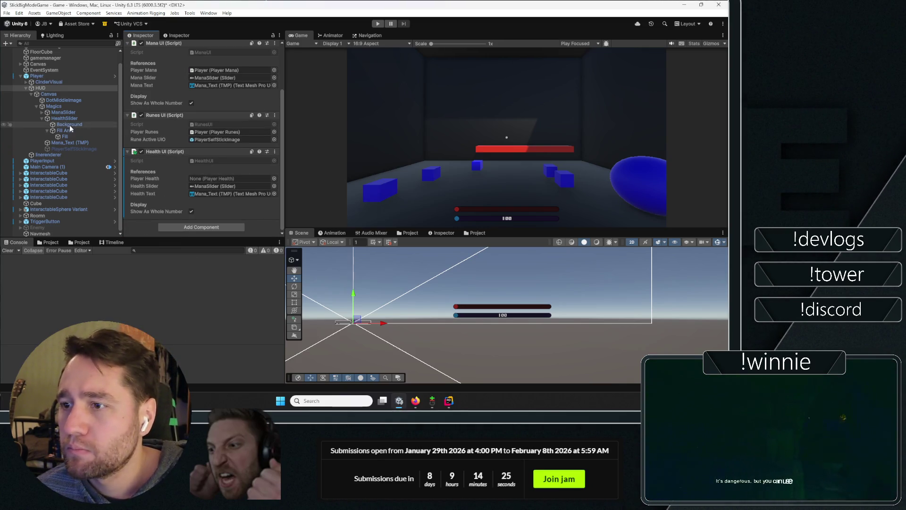
left_click_drag(61, 115, 224, 186)
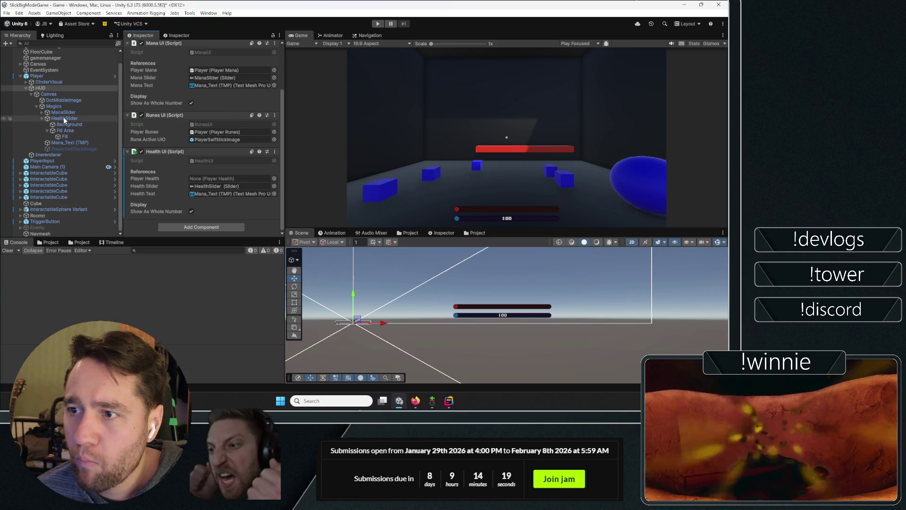
left_click(65, 143)
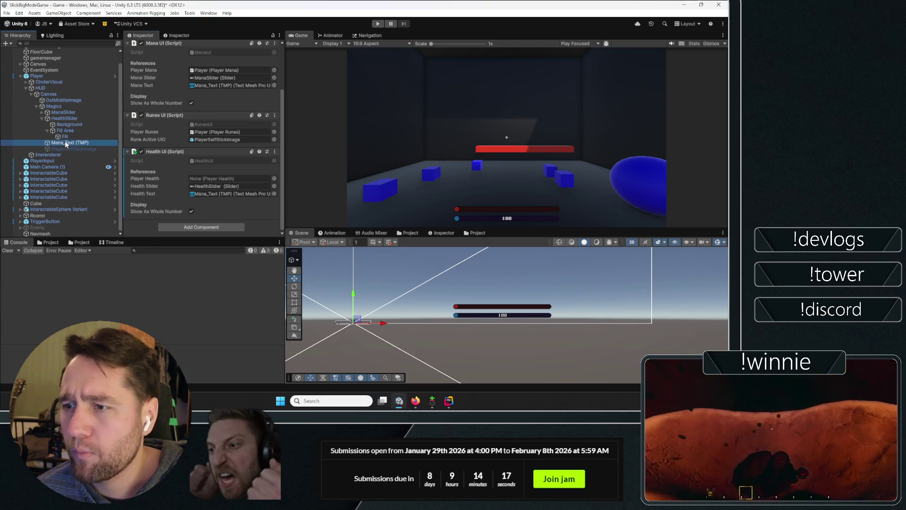
- Duplicate Mana_Text (TMP) with Ctrl+D and name the copy Health_Text(TMP)
key("ctrl+d")
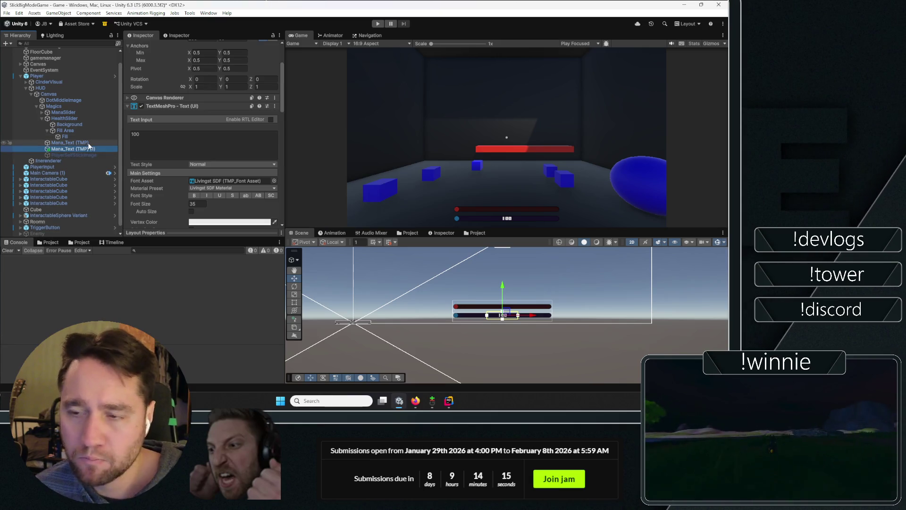
type("Health")
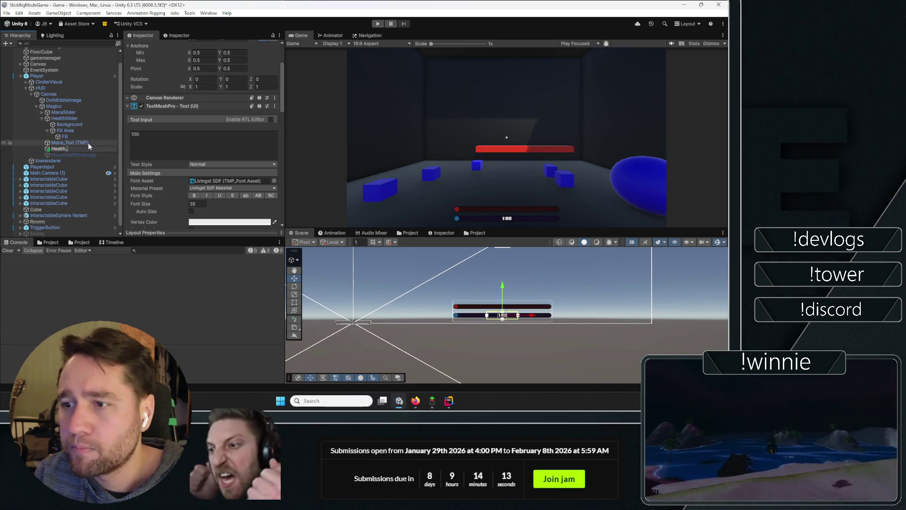
type("_Text")
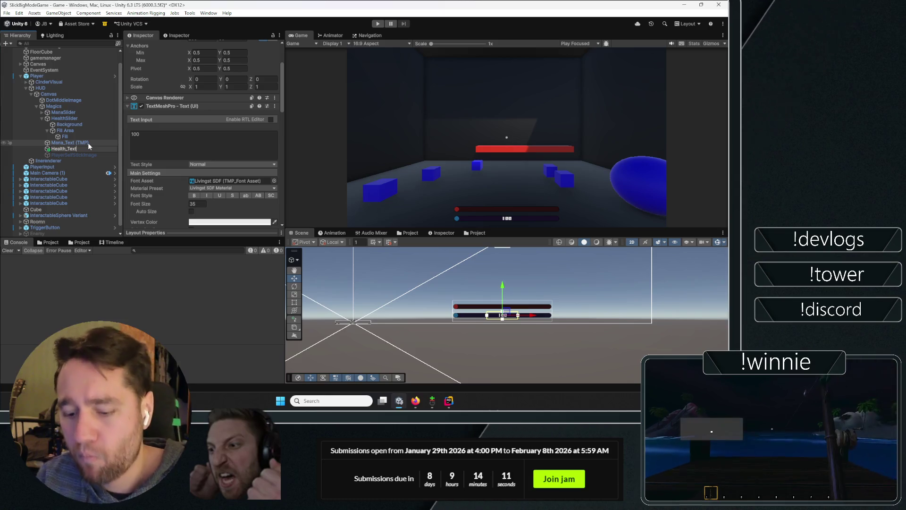
type("(TMP)")
key("Return")
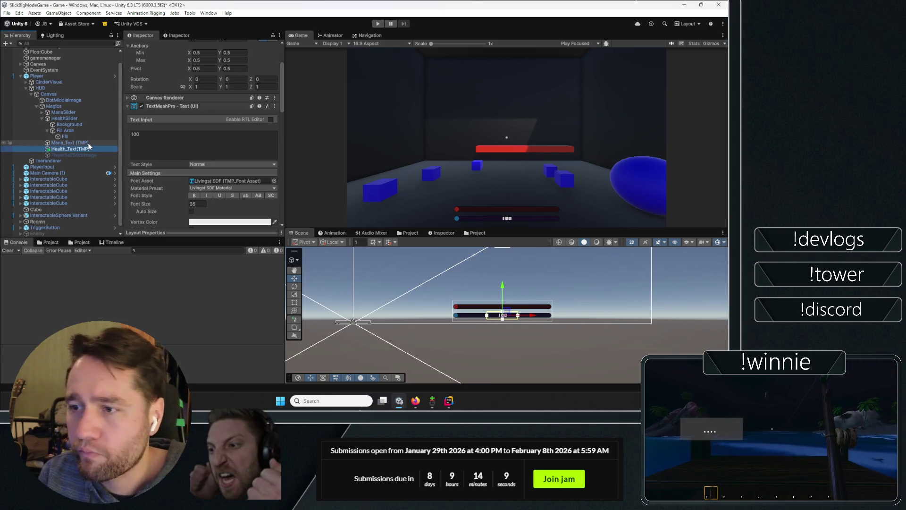
scroll(217, 177, "down", 3)
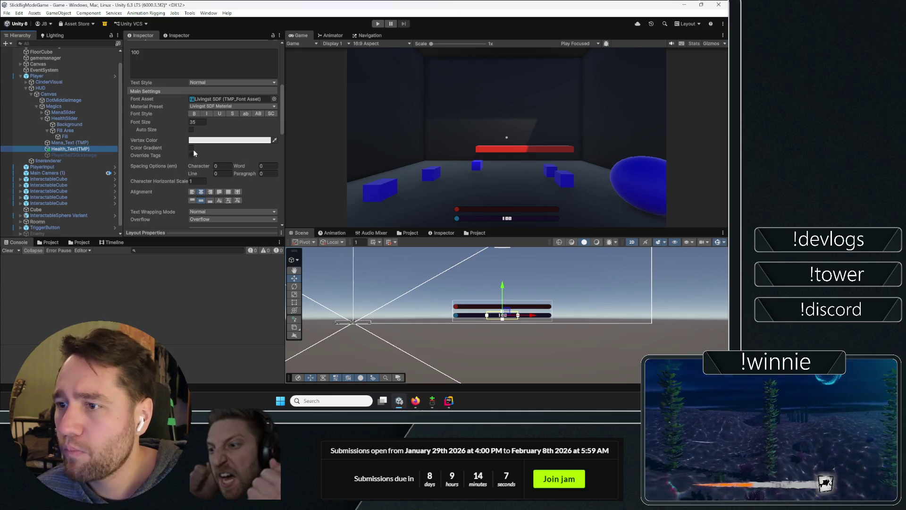